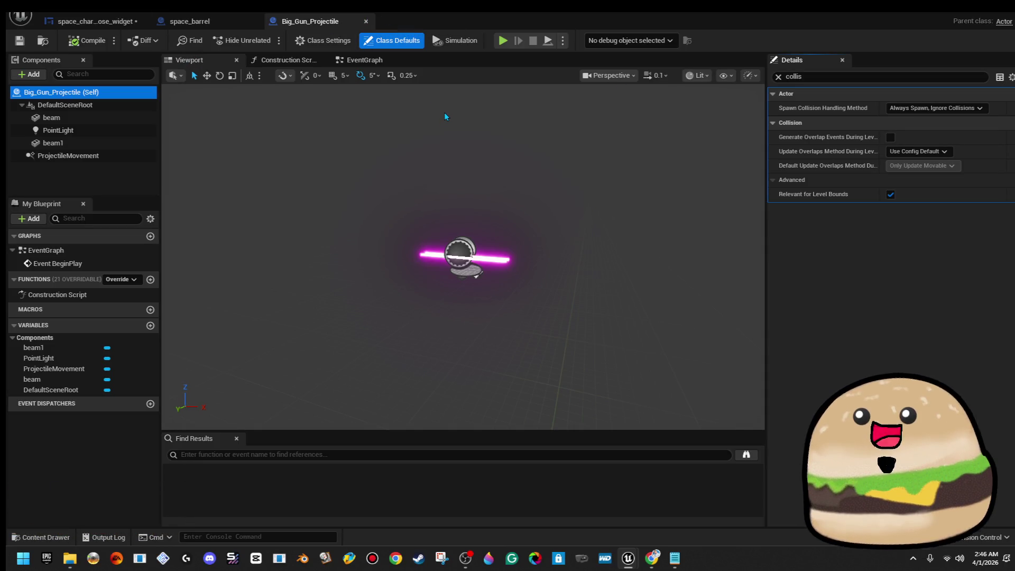
Close Big_Gun_Projectile, nudge the On Component Hit (Box) node up-left, and show space_barrel's viewport
{"action": "left_click", "coordinate": [366, 22]}
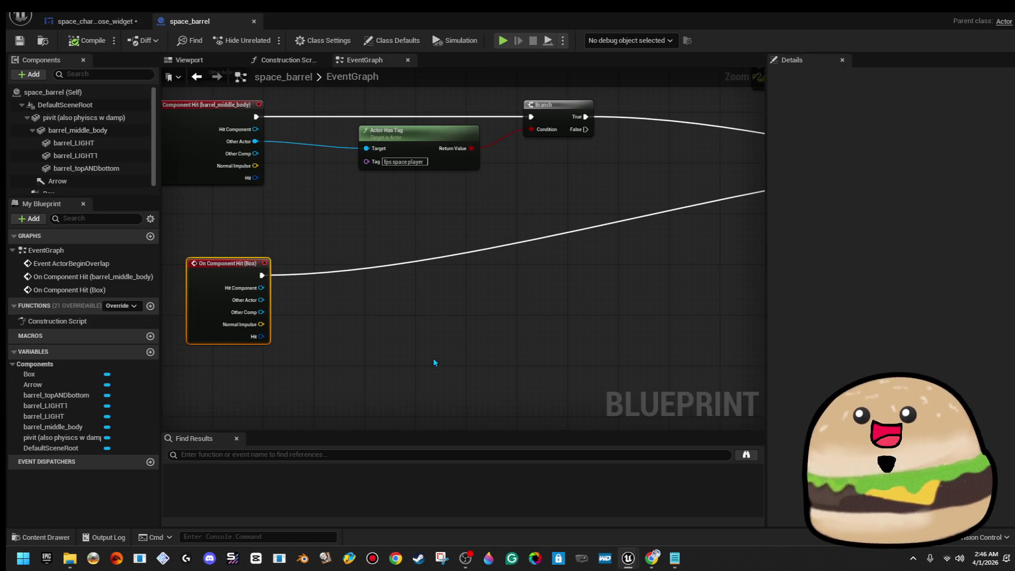
{"action": "scroll", "coordinate": [363, 311], "scroll_direction": "down", "scroll_amount": 2}
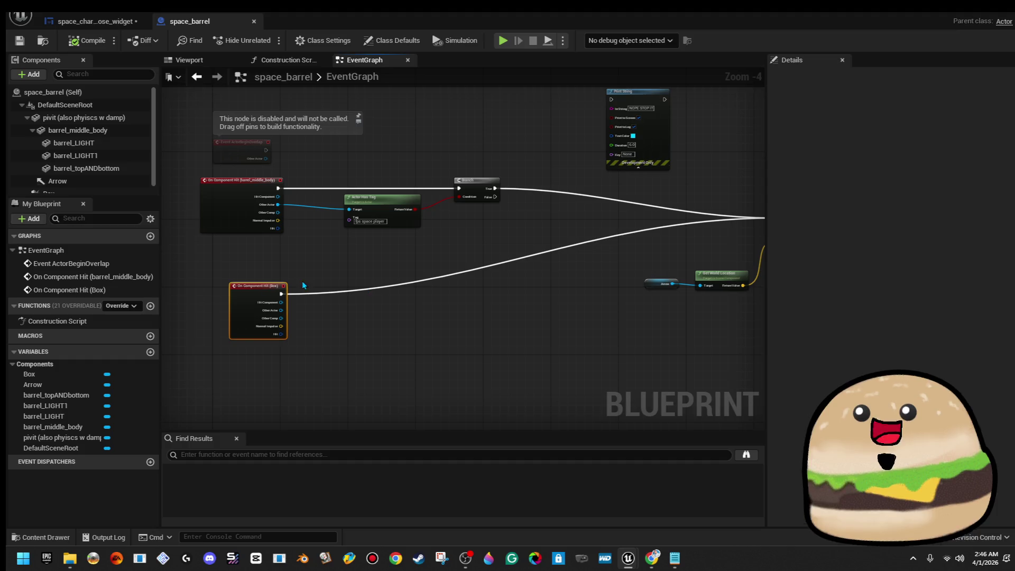
{"action": "left_click_drag", "start_coordinate": [256, 303], "coordinate": [249, 278]}
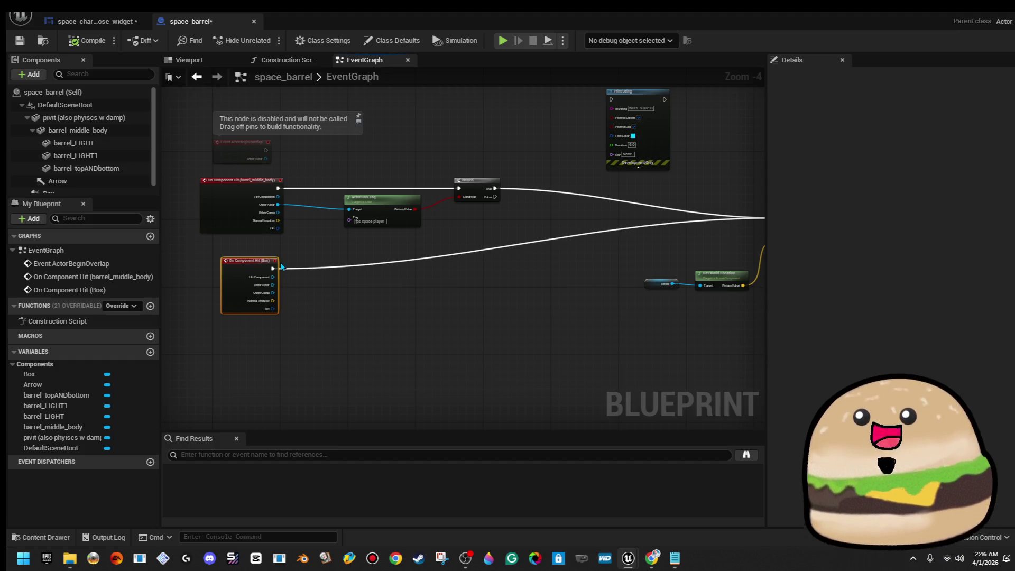
{"action": "left_click", "coordinate": [227, 62]}
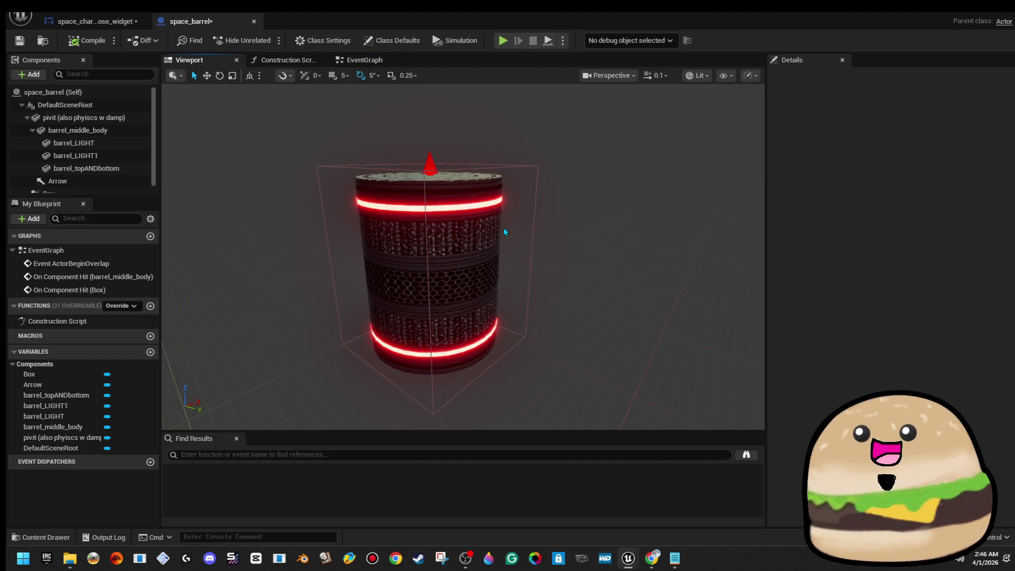
Select the barrel's Box collision in the viewport, then return to the space_barrel EventGraph
{"action": "left_click", "coordinate": [512, 166]}
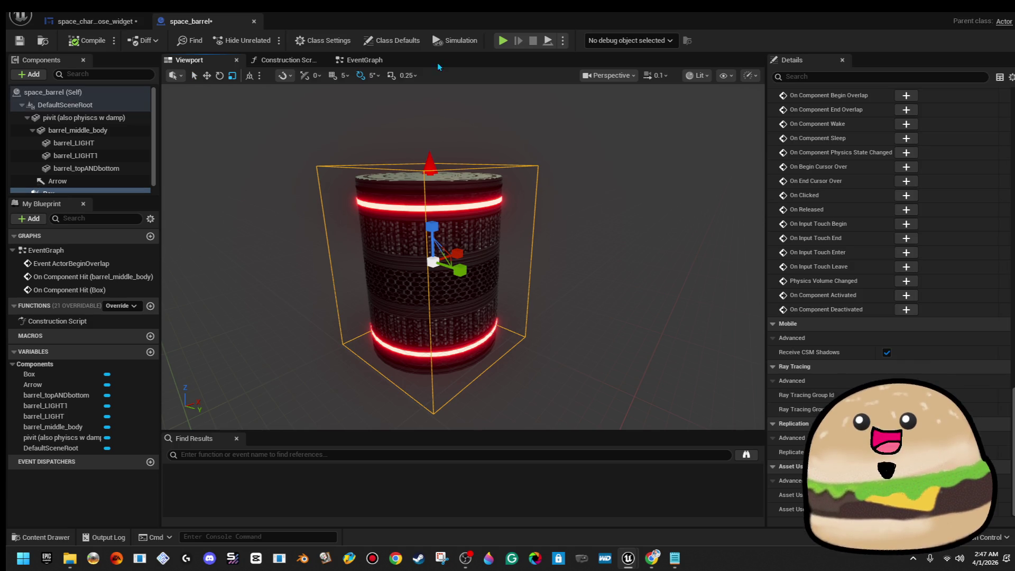
{"action": "left_click", "coordinate": [364, 60]}
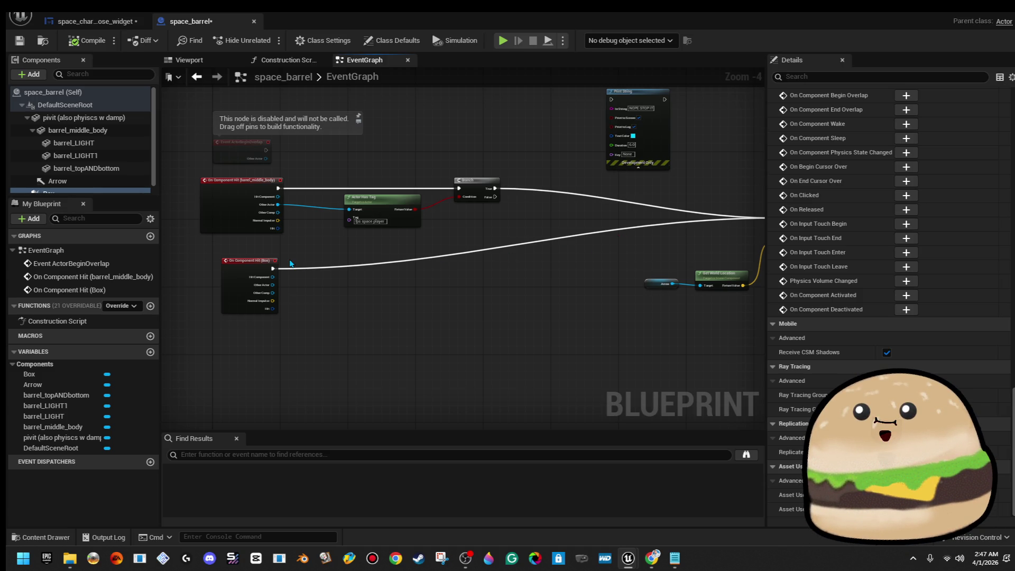
Delete the Print String node from the space_barrel graph
{"action": "scroll", "coordinate": [304, 258], "scroll_direction": "up", "scroll_amount": 1}
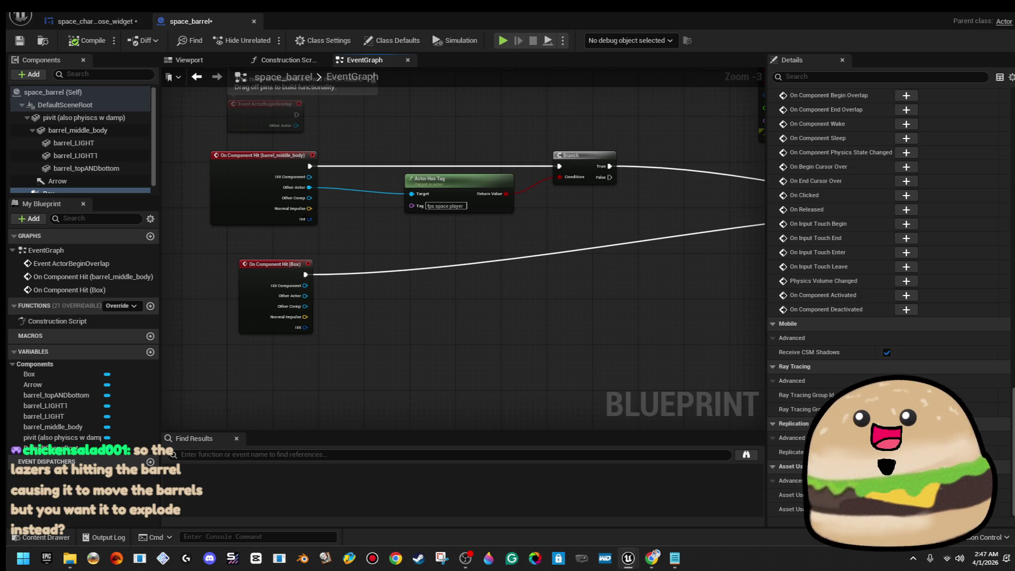
{"action": "scroll", "coordinate": [464, 242], "scroll_direction": "down", "scroll_amount": 4}
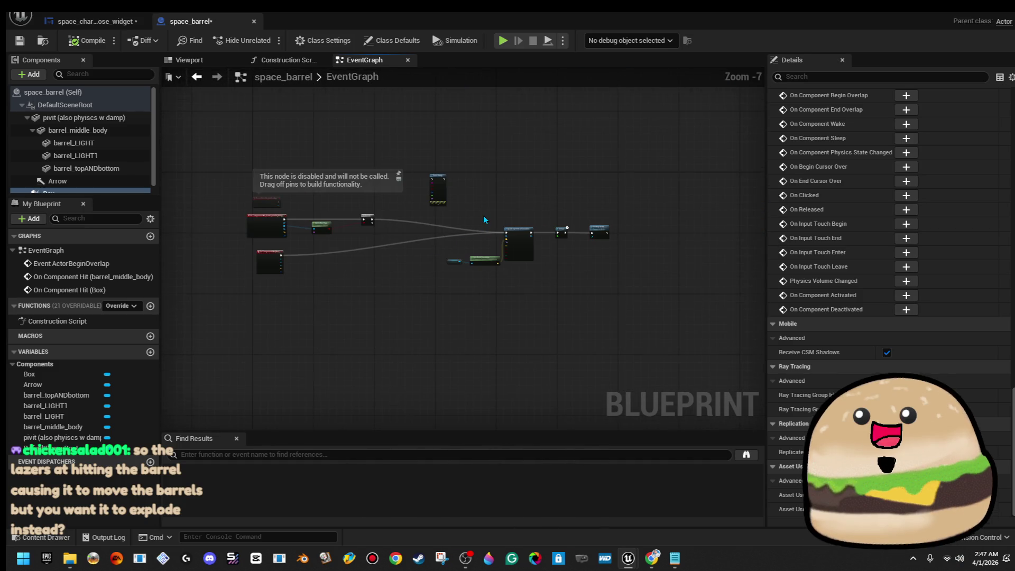
{"action": "scroll", "coordinate": [484, 215], "scroll_direction": "up", "scroll_amount": 3}
{"action": "left_click", "coordinate": [426, 182]}
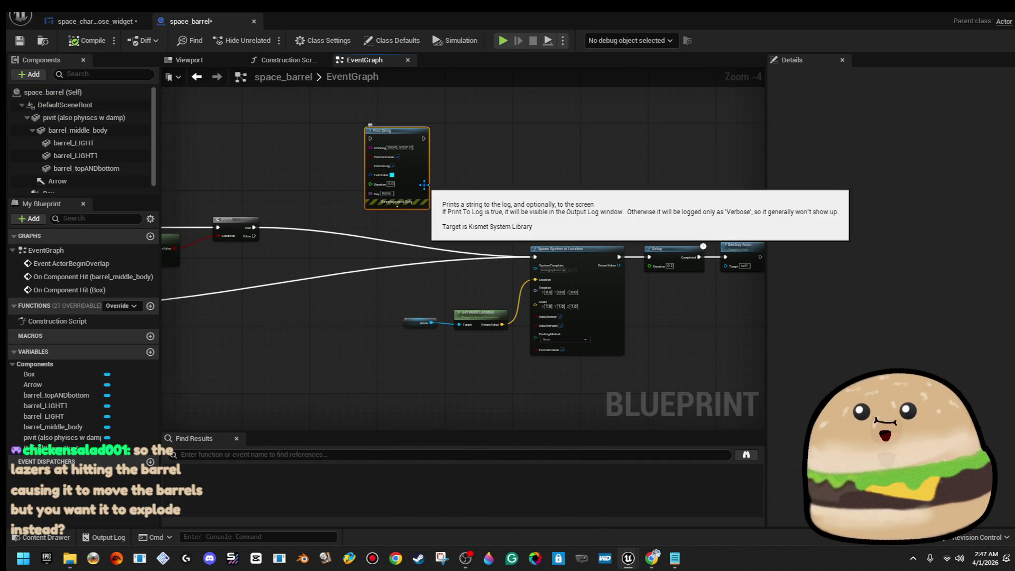
{"action": "key", "text": "Delete"}
Move the Spawn System, location, Delay and Destroy node chain up-left
{"action": "left_click_drag", "start_coordinate": [315, 167], "coordinate": [662, 298]}
{"action": "left_click_drag", "start_coordinate": [465, 353], "coordinate": [695, 351]}
{"action": "left_click_drag", "start_coordinate": [747, 269], "coordinate": [650, 245]}
{"action": "scroll", "coordinate": [439, 236], "scroll_direction": "up", "scroll_amount": 4}
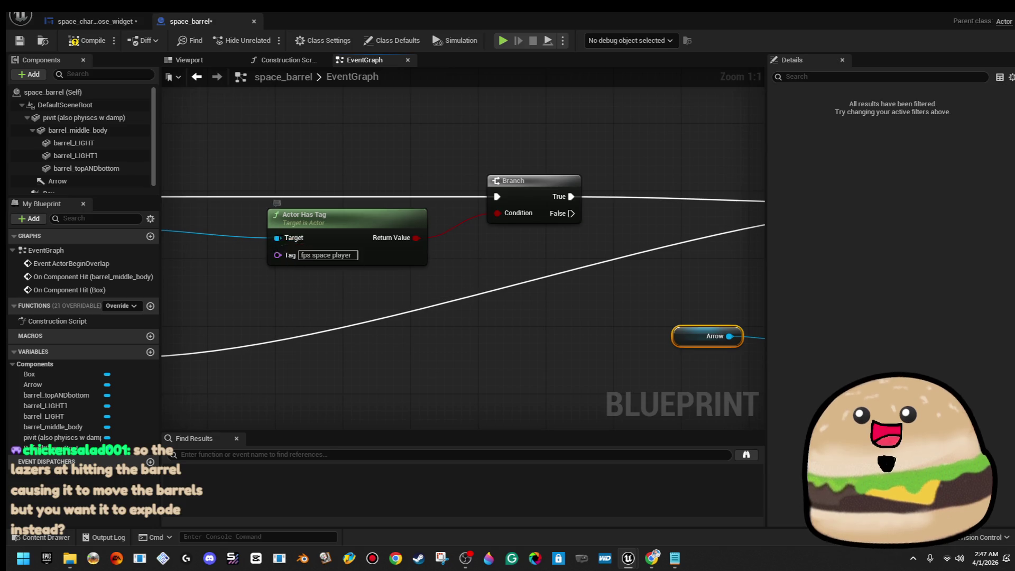
Break the Actor Has Tag Target link and the Branch's True and execution links
{"action": "right_click", "coordinate": [276, 239]}
{"action": "left_click", "coordinate": [302, 270]}
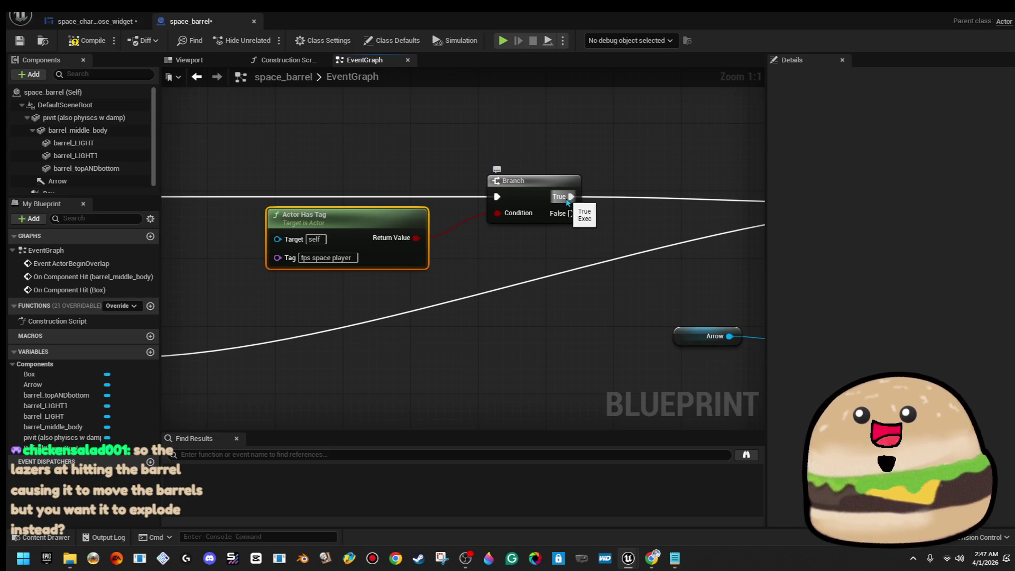
{"action": "right_click", "coordinate": [569, 199]}
{"action": "left_click", "coordinate": [603, 232]}
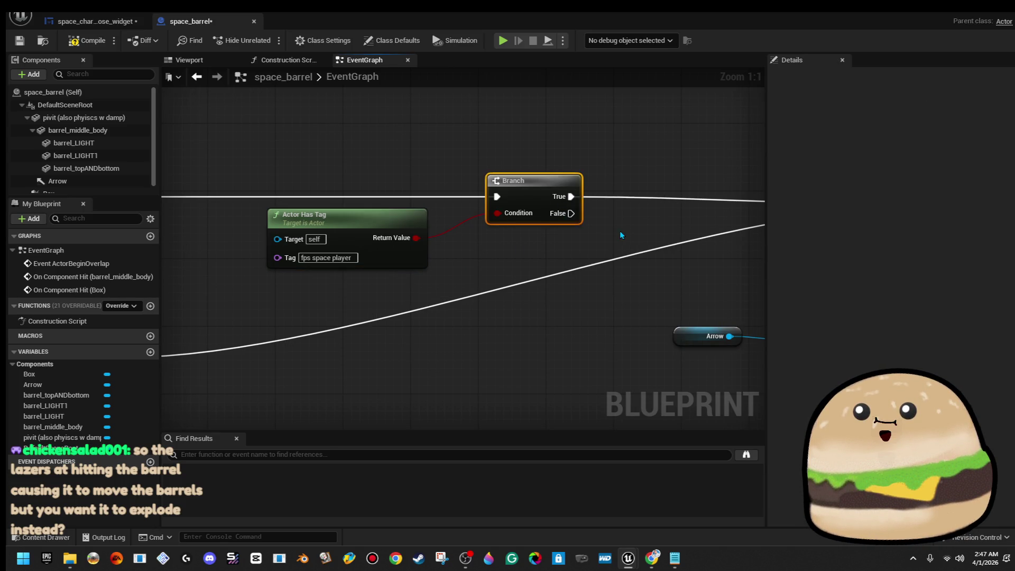
{"action": "right_click", "coordinate": [499, 197]}
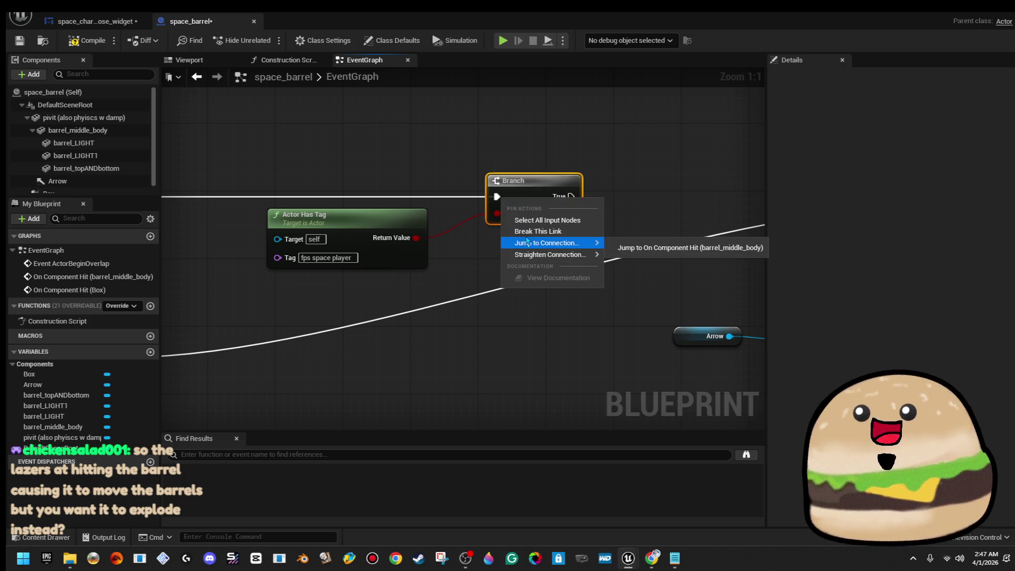
{"action": "left_click", "coordinate": [529, 231]}
Move the tag check and Branch aside and wire the hit event into Spawn System at Location
{"action": "scroll", "coordinate": [529, 227], "scroll_direction": "down", "scroll_amount": 3}
{"action": "left_click_drag", "start_coordinate": [442, 171], "coordinate": [547, 242]}
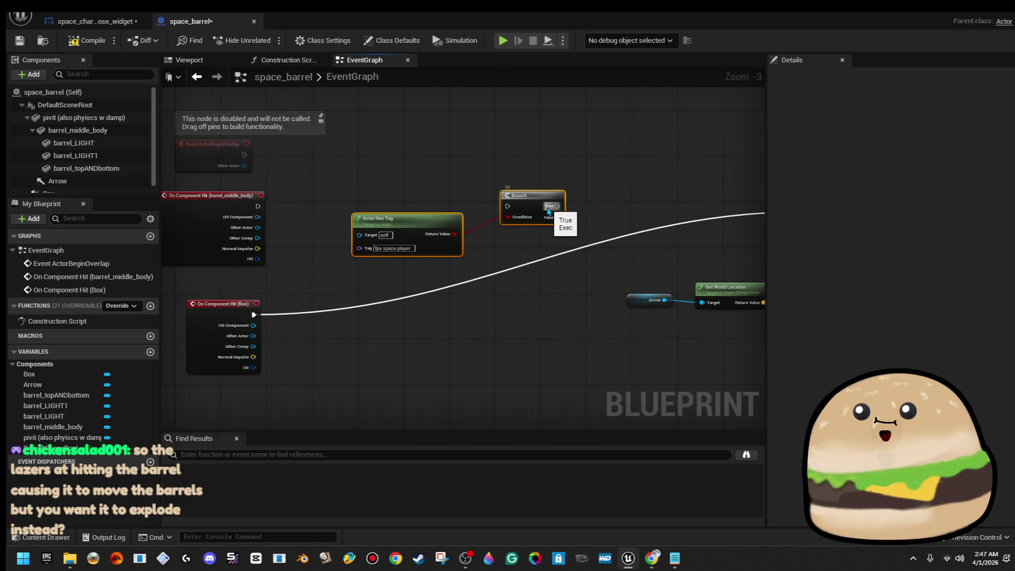
{"action": "left_click_drag", "start_coordinate": [539, 202], "coordinate": [532, 97]}
{"action": "mouse_move", "coordinate": [258, 206]}
{"action": "left_mouse_down"}
{"action": "mouse_move", "coordinate": [863, 212]}
{"action": "mouse_move", "coordinate": [497, 214]}
{"action": "left_mouse_up"}
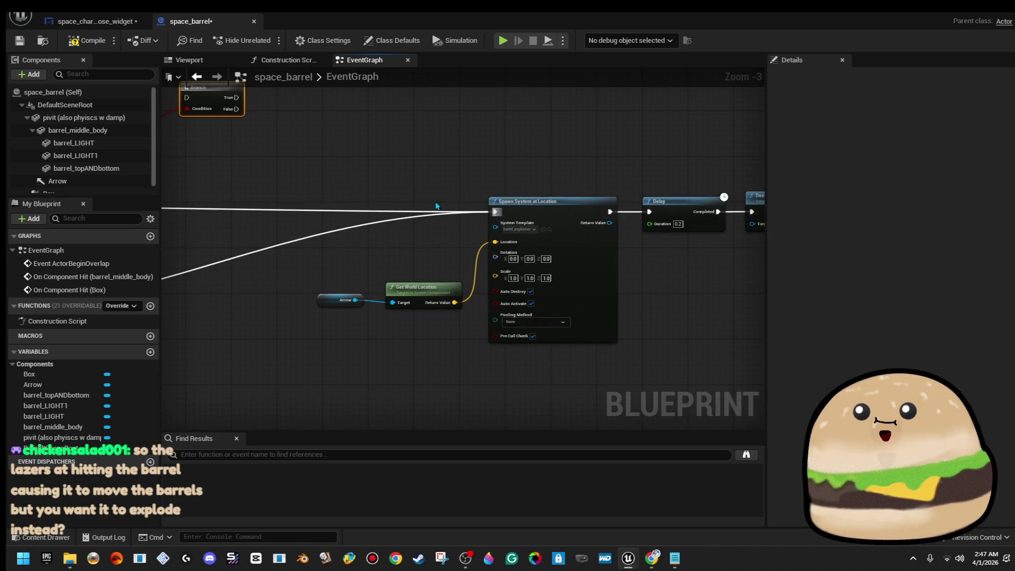
{"action": "scroll", "coordinate": [616, 153], "scroll_direction": "down", "scroll_amount": 1}
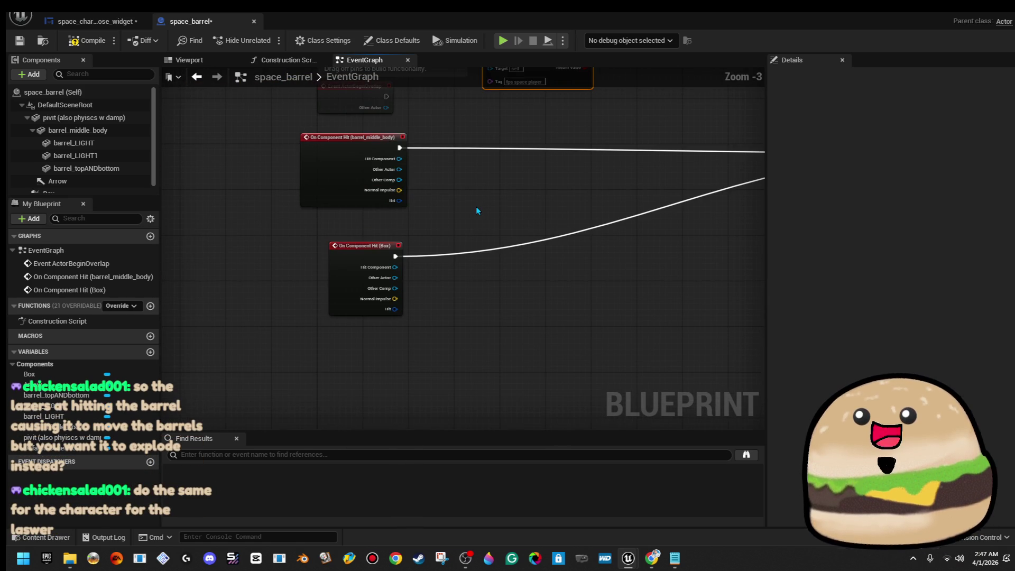
{"action": "scroll", "coordinate": [373, 211], "scroll_direction": "up", "scroll_amount": 1}
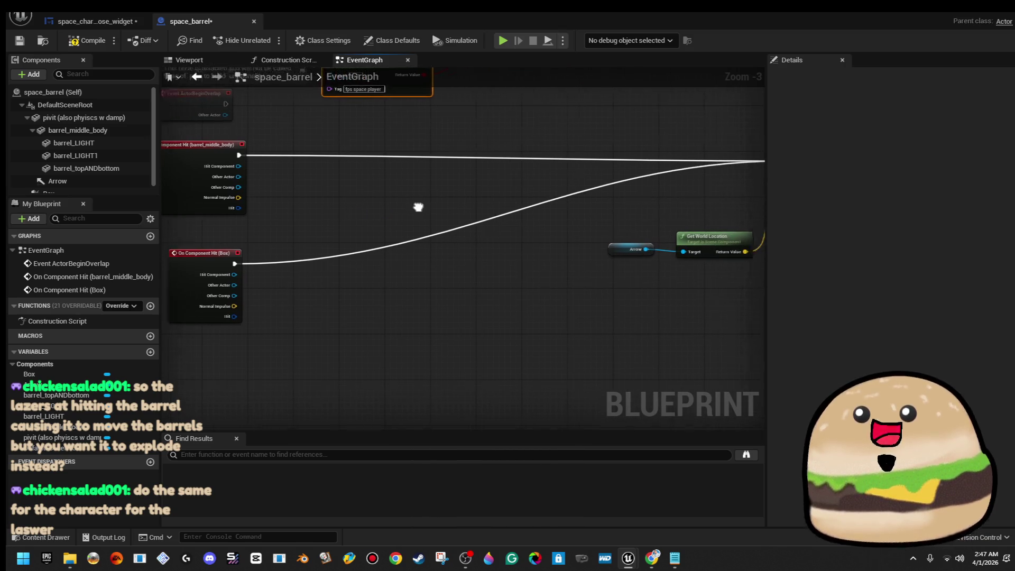
{"action": "left_click", "coordinate": [386, 212]}
Compile and save the space_barrel blueprint
{"action": "left_click", "coordinate": [418, 315]}
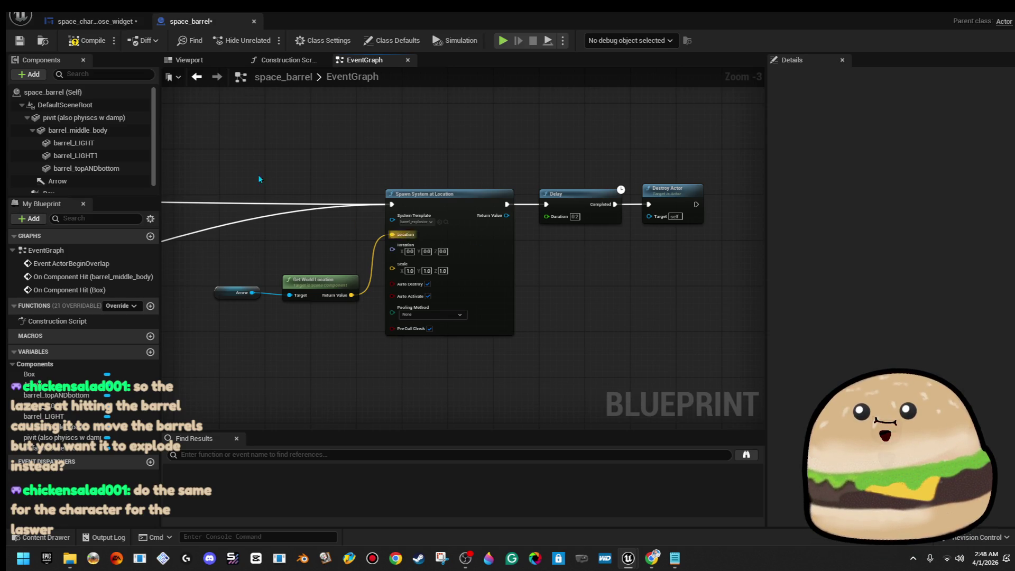
{"action": "left_click", "coordinate": [84, 41]}
{"action": "left_click", "coordinate": [19, 40]}
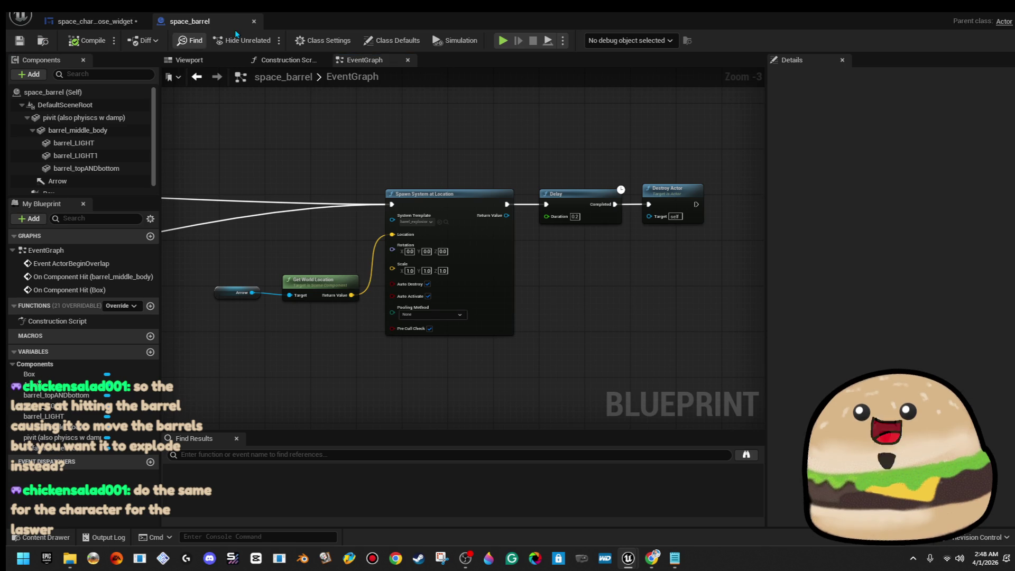
Delete the disabled Event ActorBeginOverlap node, then compile and save again
{"action": "scroll", "coordinate": [392, 144], "scroll_direction": "down", "scroll_amount": 4}
{"action": "scroll", "coordinate": [397, 158], "scroll_direction": "up", "scroll_amount": 2}
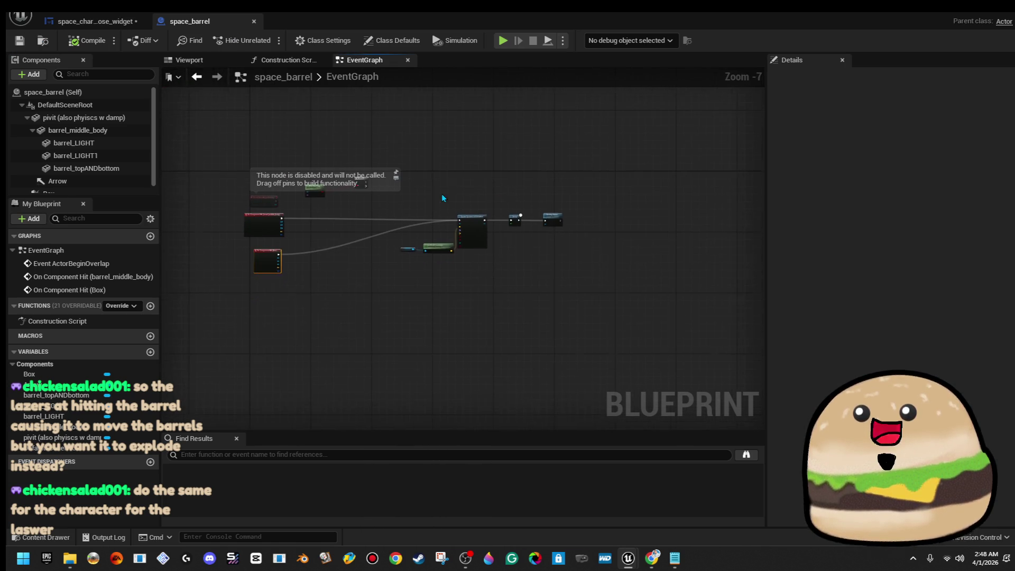
{"action": "left_click_drag", "start_coordinate": [391, 182], "coordinate": [430, 172]}
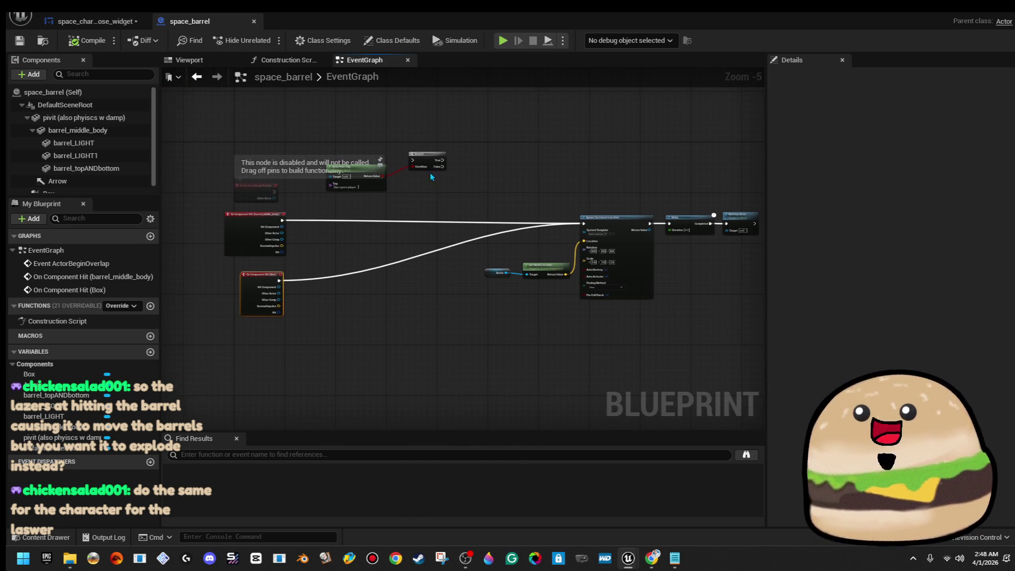
{"action": "left_click", "coordinate": [254, 196]}
{"action": "key", "text": "Delete"}
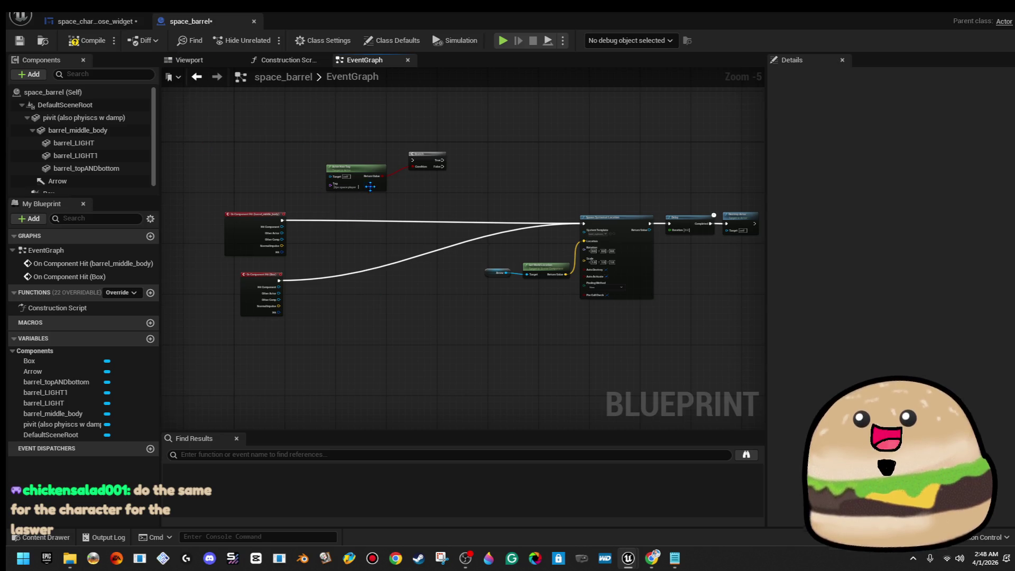
{"action": "left_click_drag", "start_coordinate": [448, 213], "coordinate": [713, 299]}
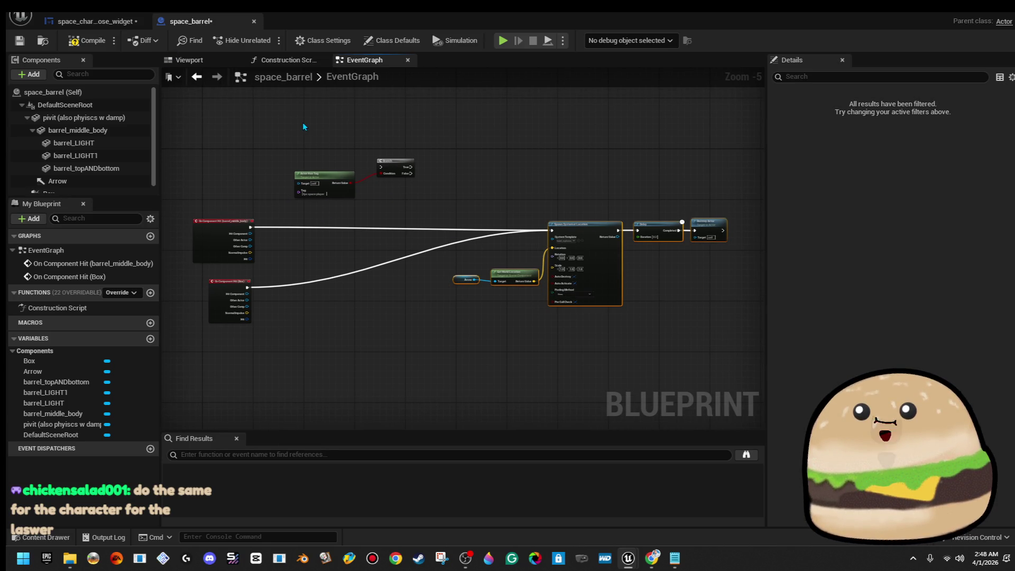
{"action": "left_click", "coordinate": [78, 47]}
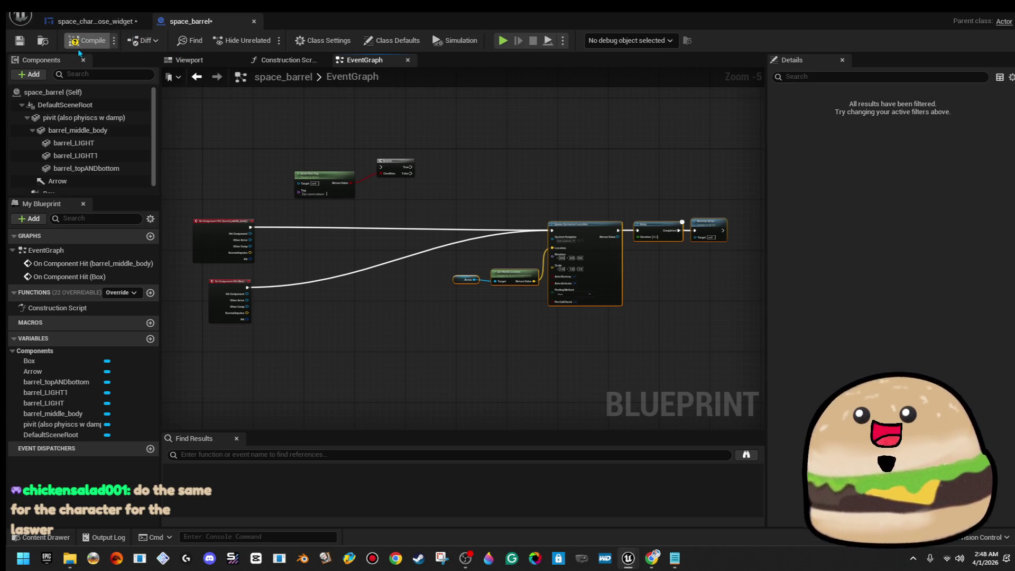
{"action": "left_click", "coordinate": [27, 42]}
Leave the blueprint editor and return to the level_SPACE level editor
{"action": "left_click", "coordinate": [95, 21]}
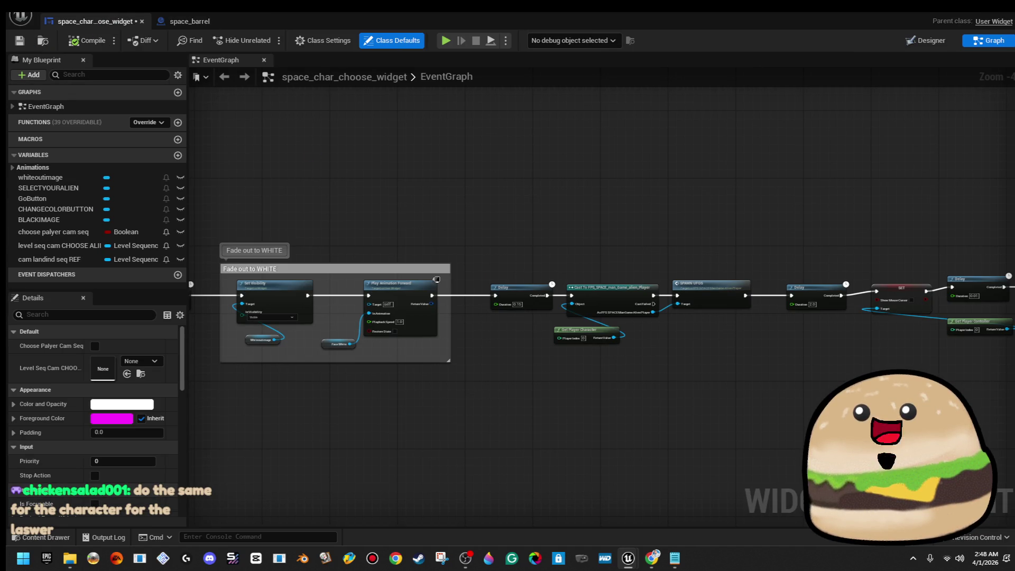
{"action": "left_click", "coordinate": [166, 24]}
{"action": "key", "text": "alt+Tab"}
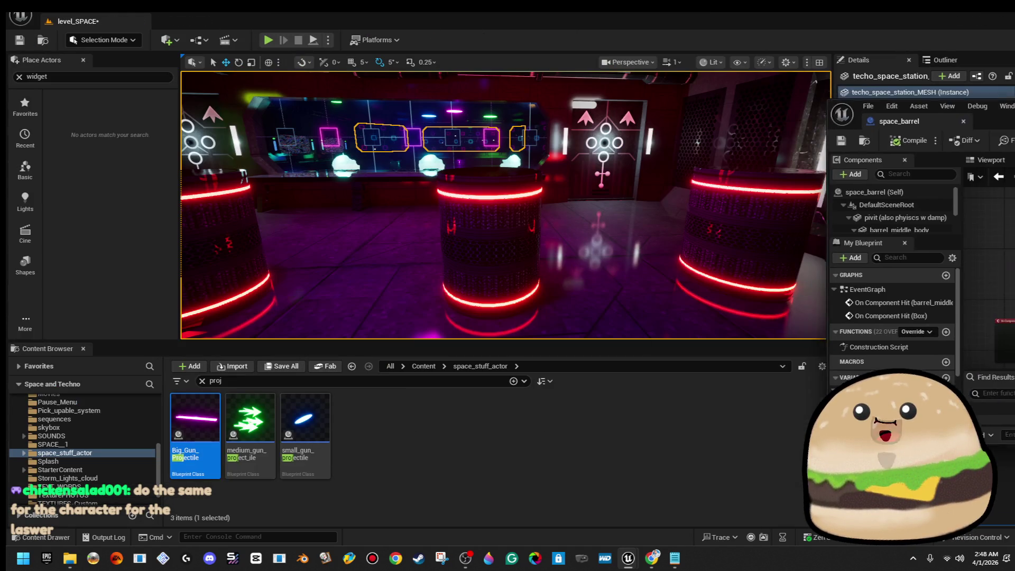
Select a placed barrel, then open small_gun_projectile from the Content Browser
{"action": "right_click", "coordinate": [502, 240]}
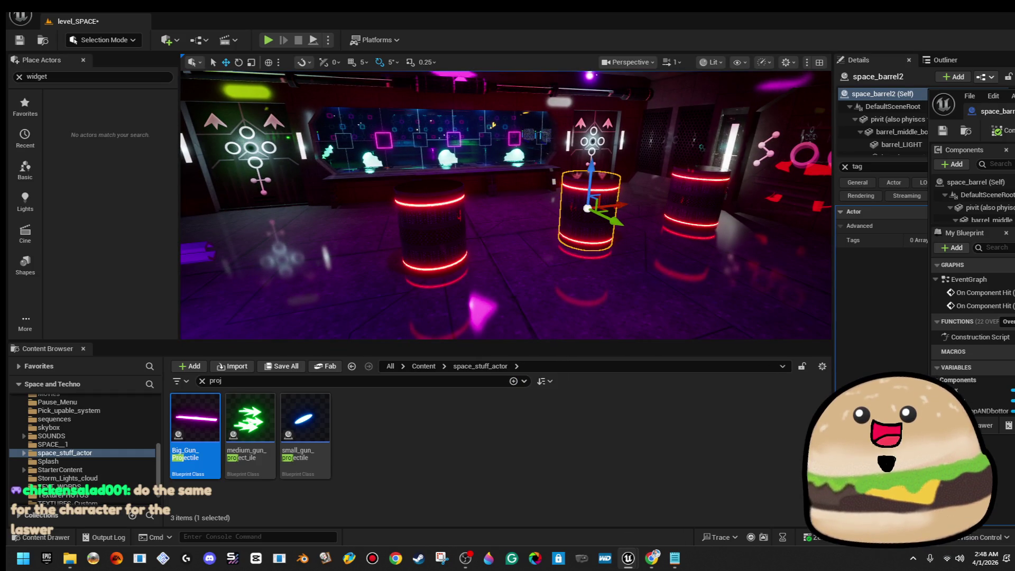
{"action": "key", "text": "a"}
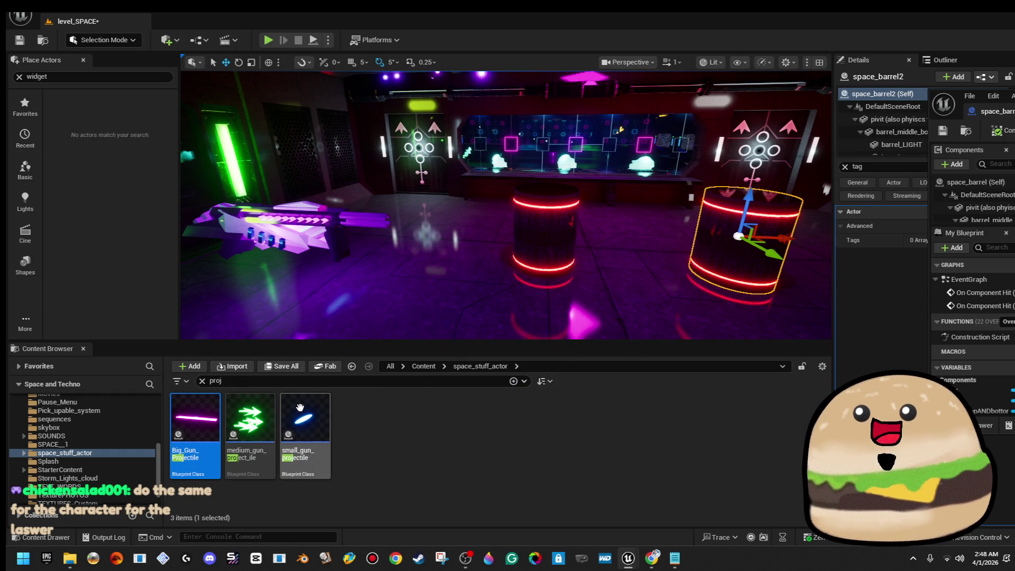
{"action": "mouse_move", "coordinate": [300, 408]}
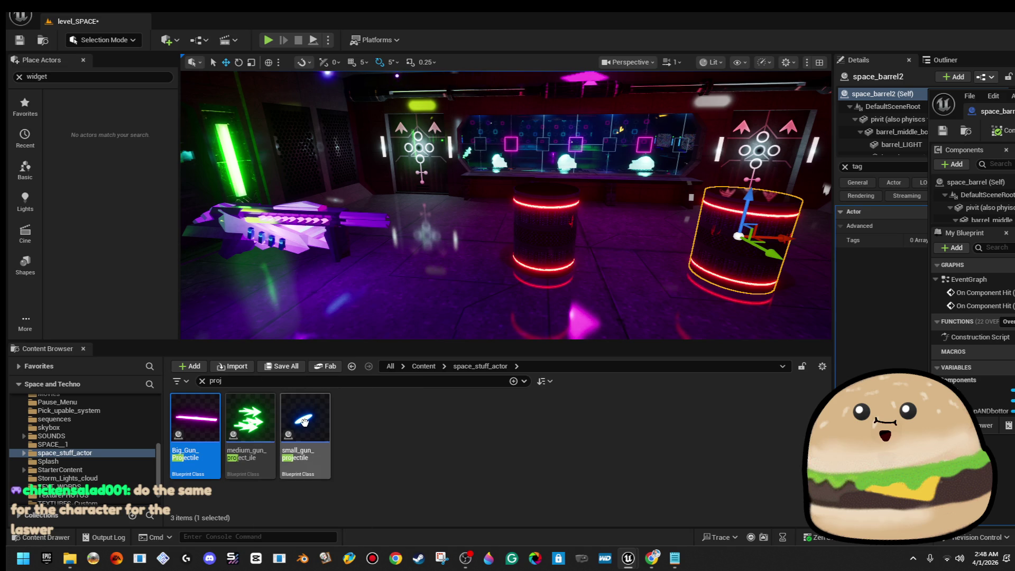
{"action": "double_click", "coordinate": [303, 420]}
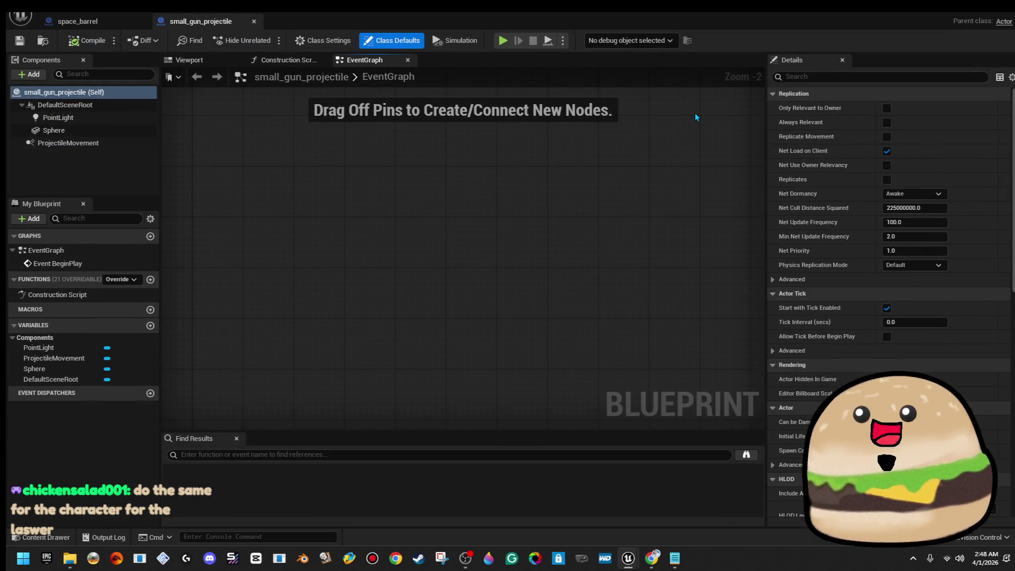
Confirm small_gun_projectile keeps Always Spawn, Ignore Collisions, then close it and return to the level
{"action": "left_click", "coordinate": [917, 79]}
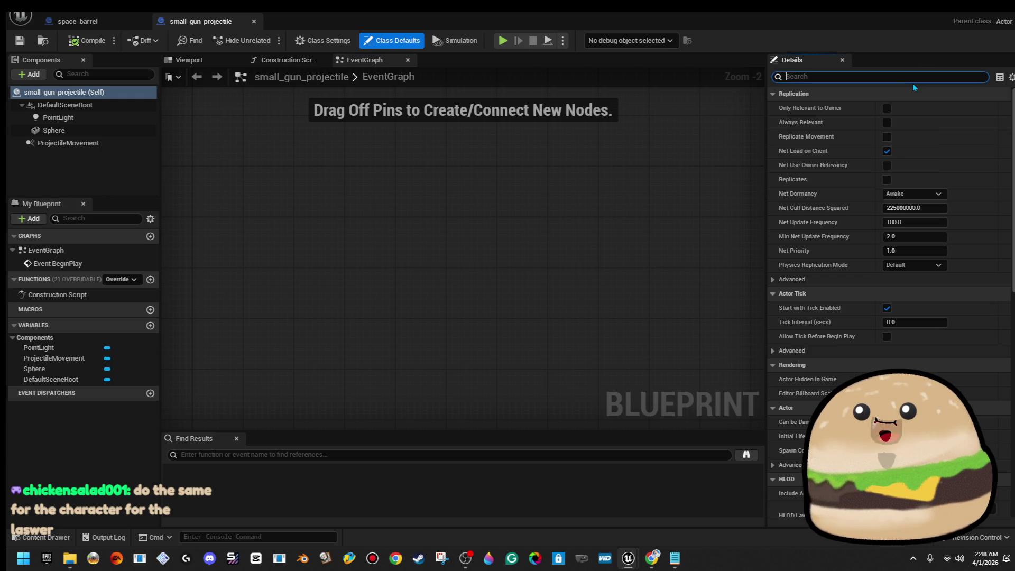
{"action": "type", "text": "collis"}
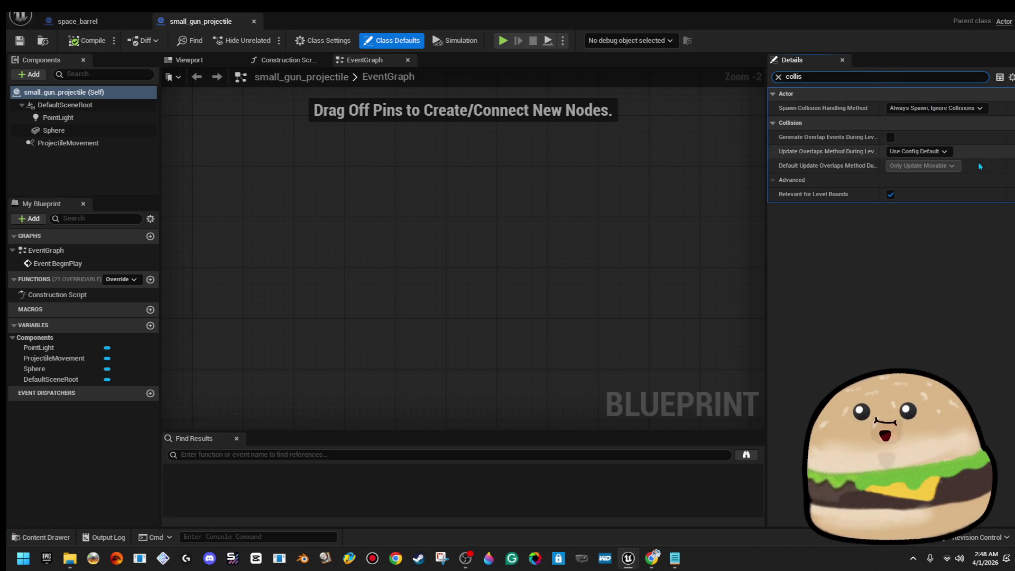
{"action": "left_click", "coordinate": [976, 111]}
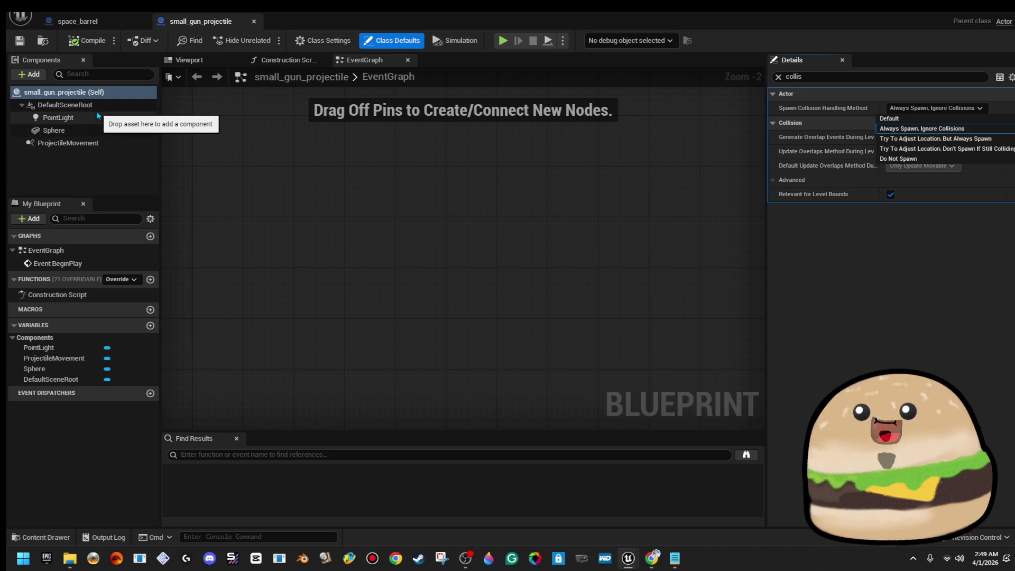
{"action": "left_click", "coordinate": [253, 21]}
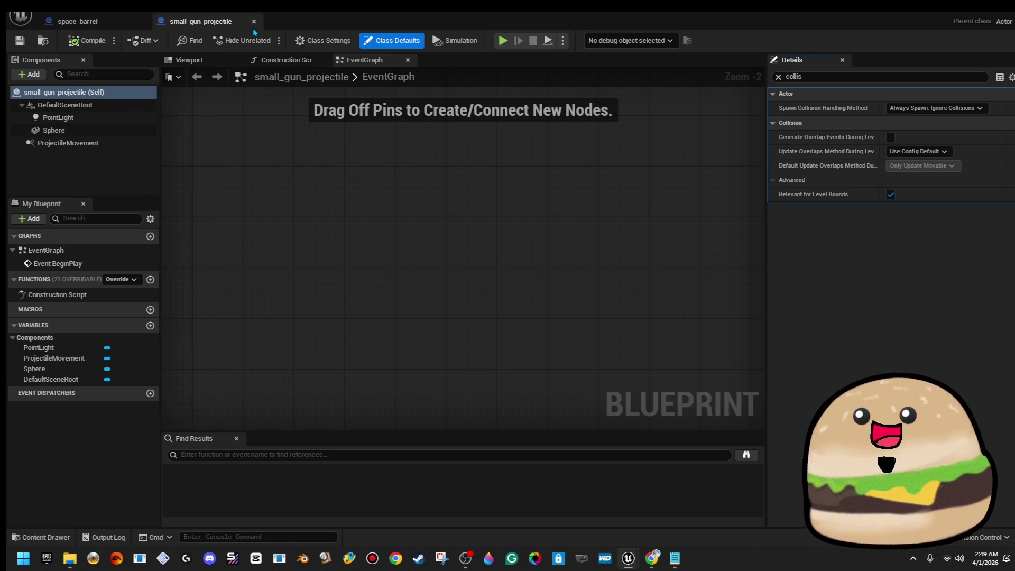
{"action": "left_click", "coordinate": [254, 21]}
{"action": "left_click", "coordinate": [970, 7]}
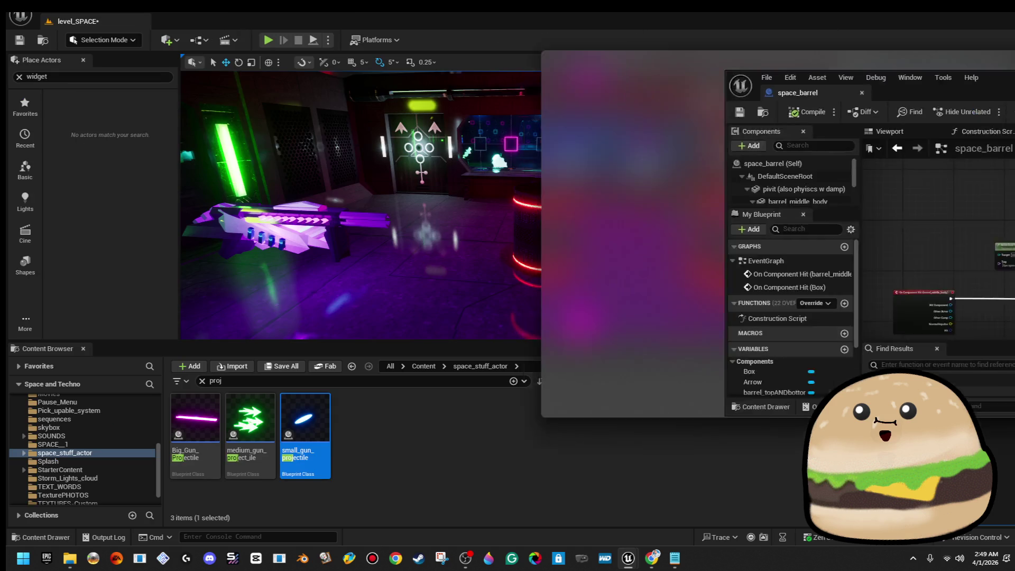
Enable Simulation Generates Hit Events on Big_Gun_Projectile's beam components, then compile and save it
{"action": "left_click", "coordinate": [210, 428]}
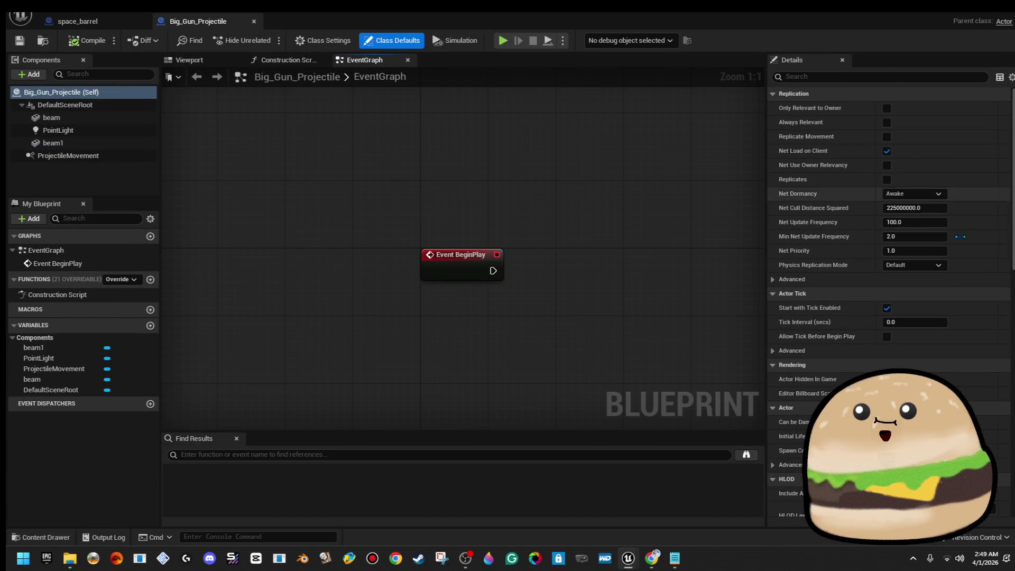
{"action": "left_click", "coordinate": [872, 77]}
{"action": "type", "text": "co"}
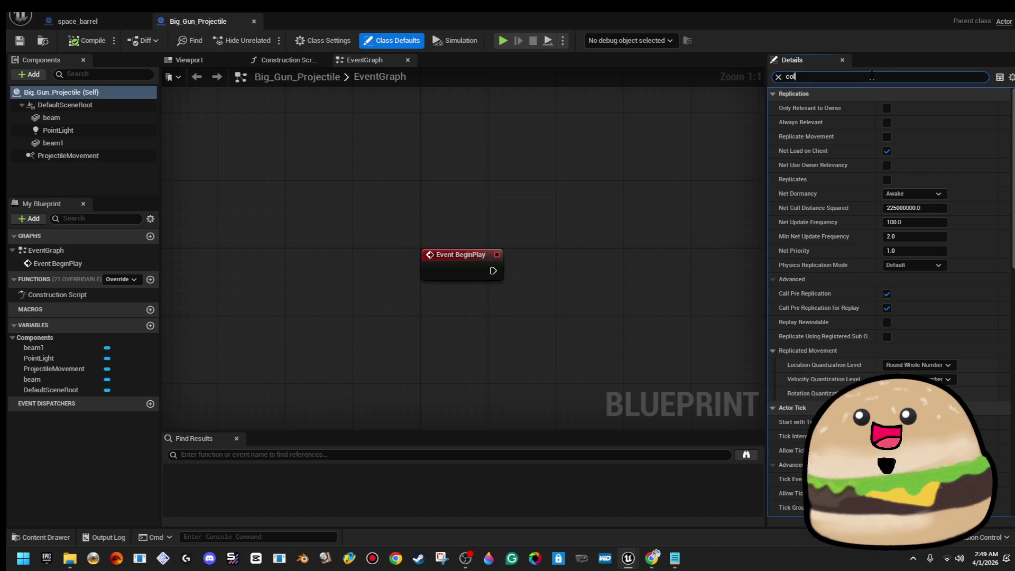
{"action": "type", "text": "lision"}
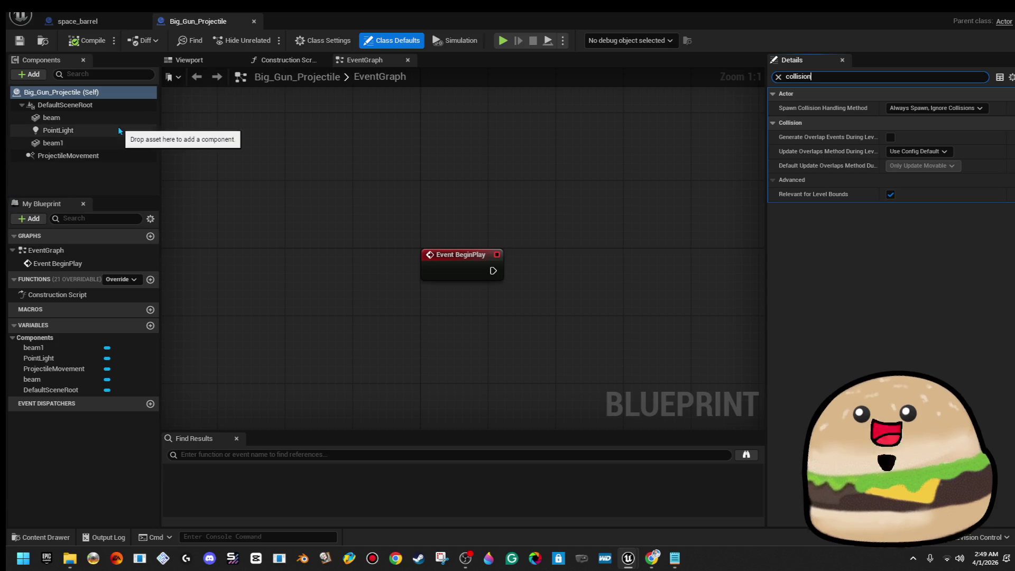
{"action": "left_click", "coordinate": [121, 117]}
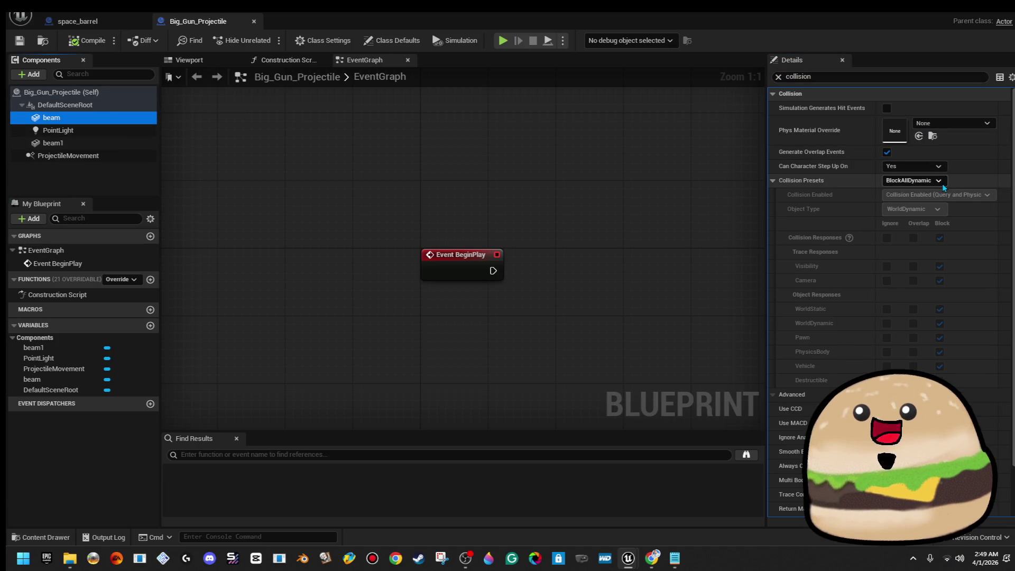
{"action": "left_click", "coordinate": [887, 108]}
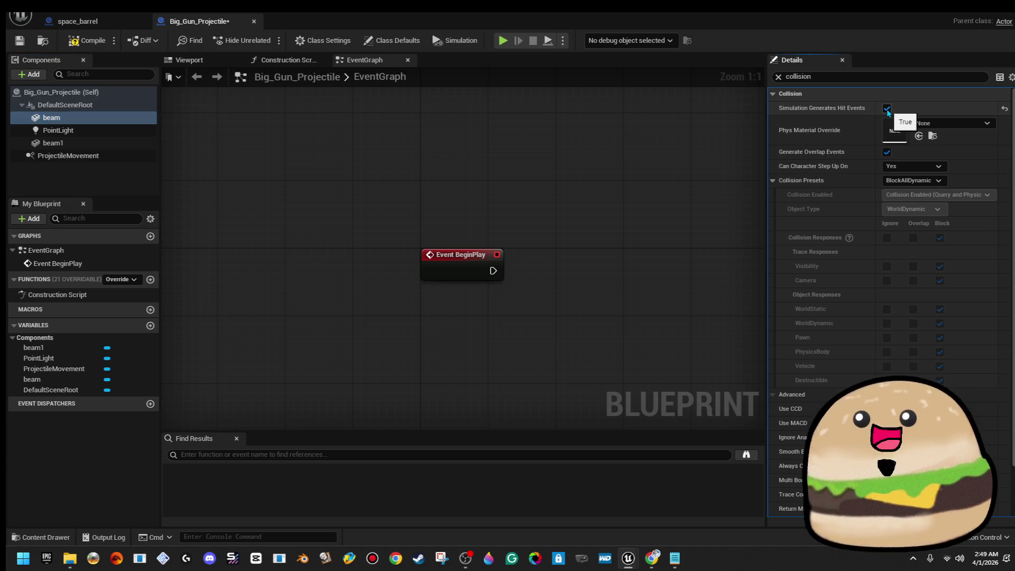
{"action": "left_click", "coordinate": [97, 144]}
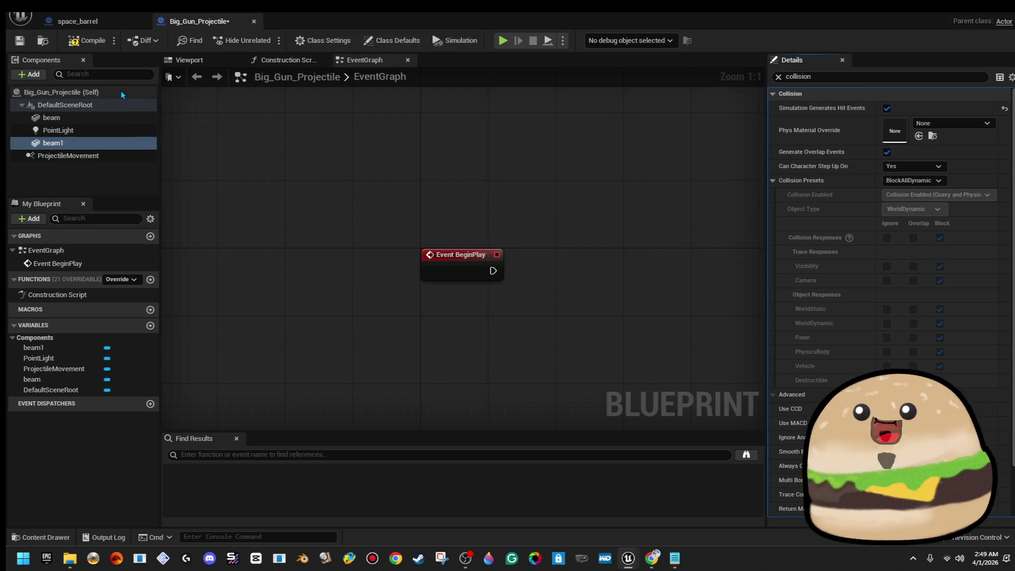
{"action": "left_click", "coordinate": [80, 92]}
{"action": "key", "text": "ctrl+s"}
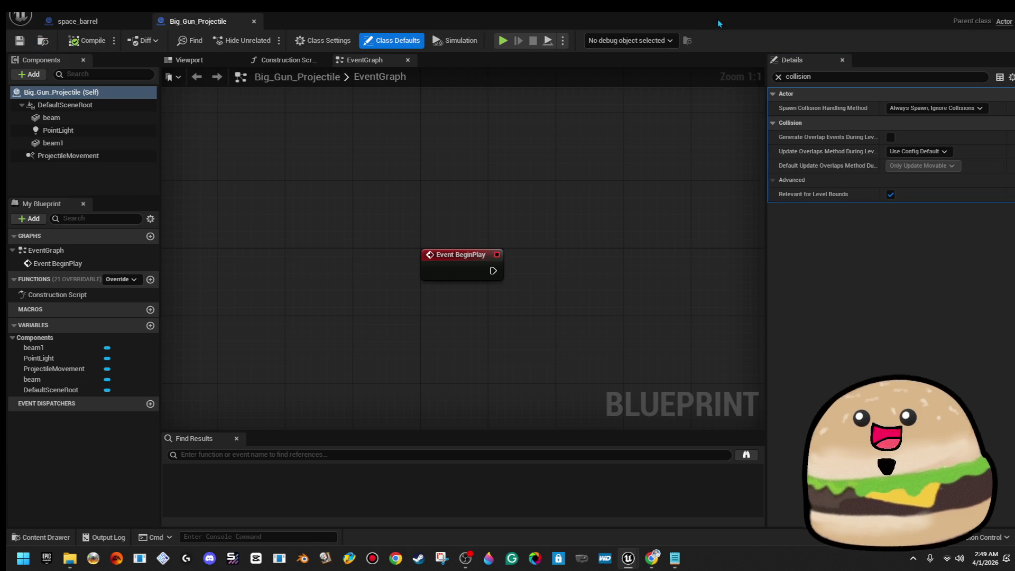
Playtest the level, shooting a barrel to see it burst, then open space_barrel for editing
{"action": "key", "text": "alt+Tab"}
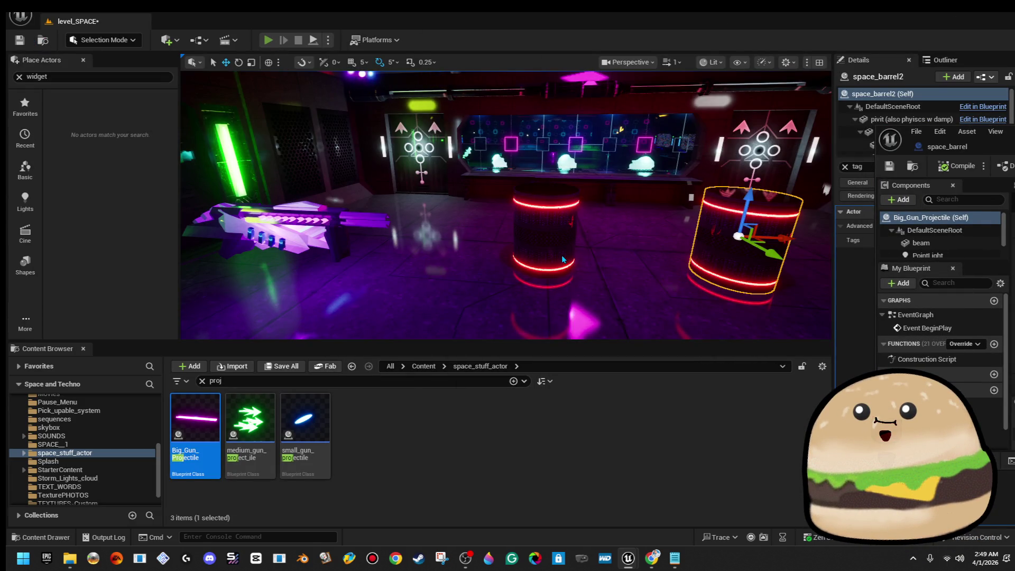
{"action": "key", "text": "alt+p"}
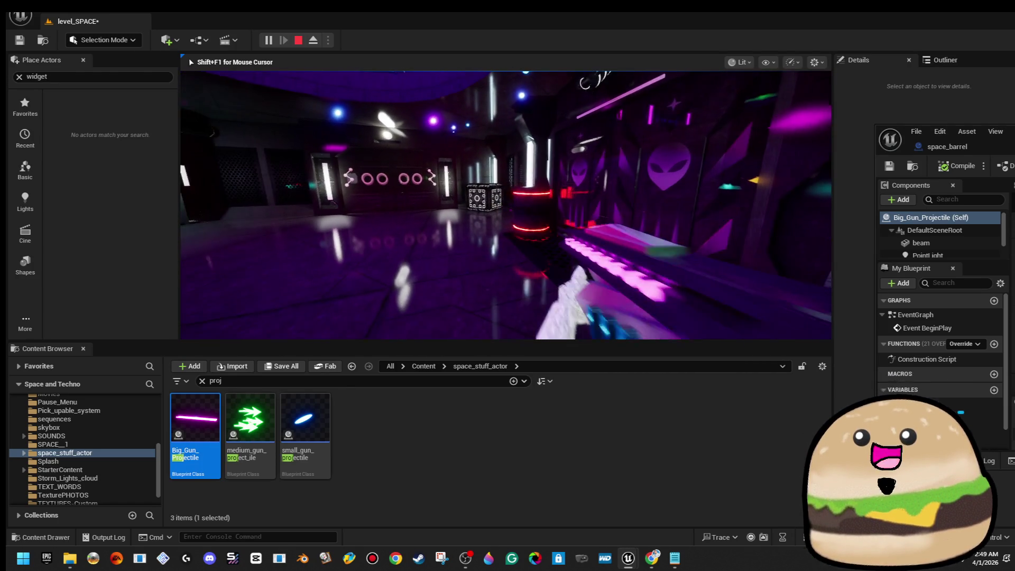
{"action": "key", "text": "Escape"}
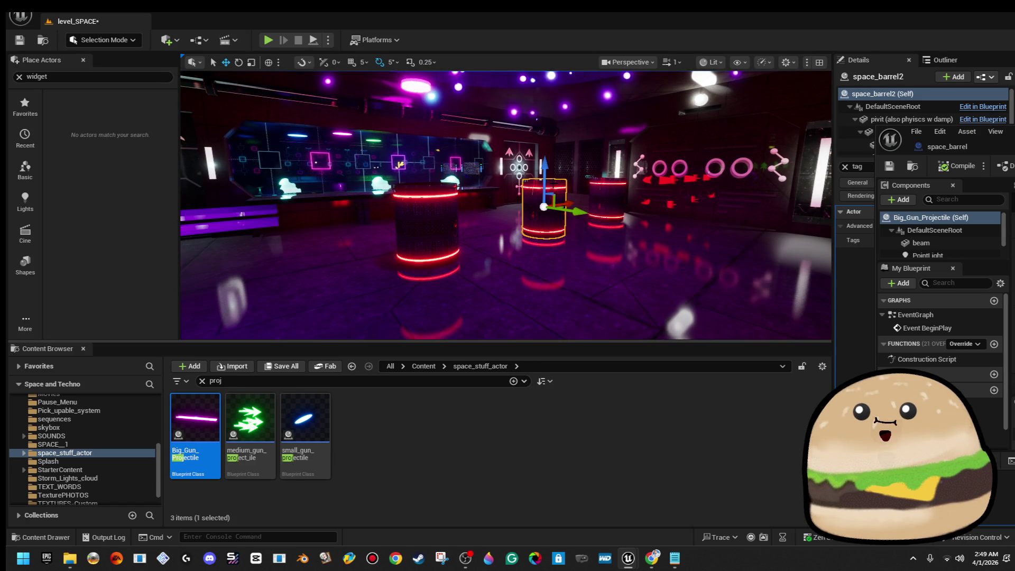
{"action": "right_click", "coordinate": [552, 184]}
{"action": "left_click", "coordinate": [592, 229]}
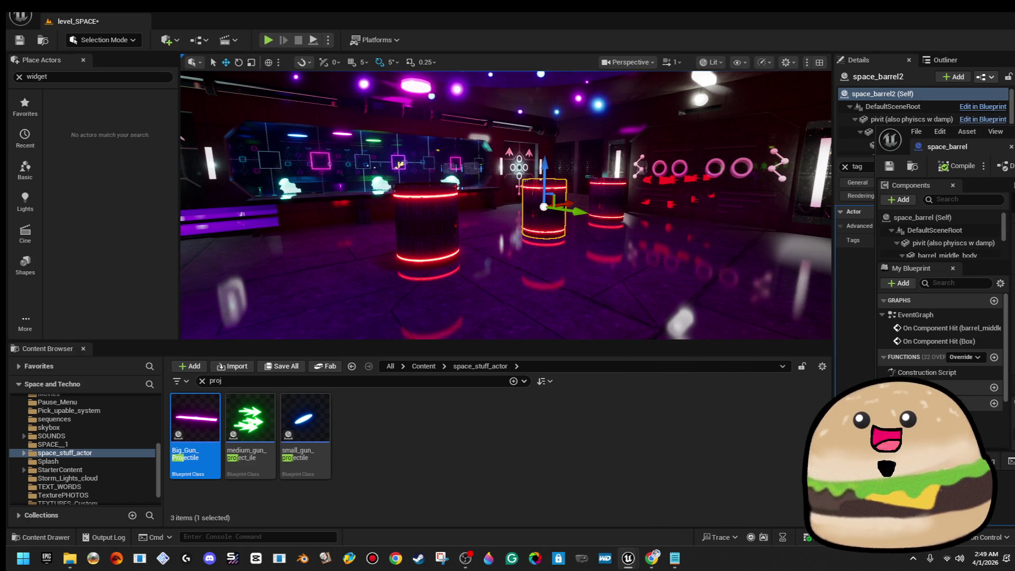
Maximize space_barrel and inspect its class defaults, barrel_middle_body and pivit components in the viewport
{"action": "double_click", "coordinate": [664, 131]}
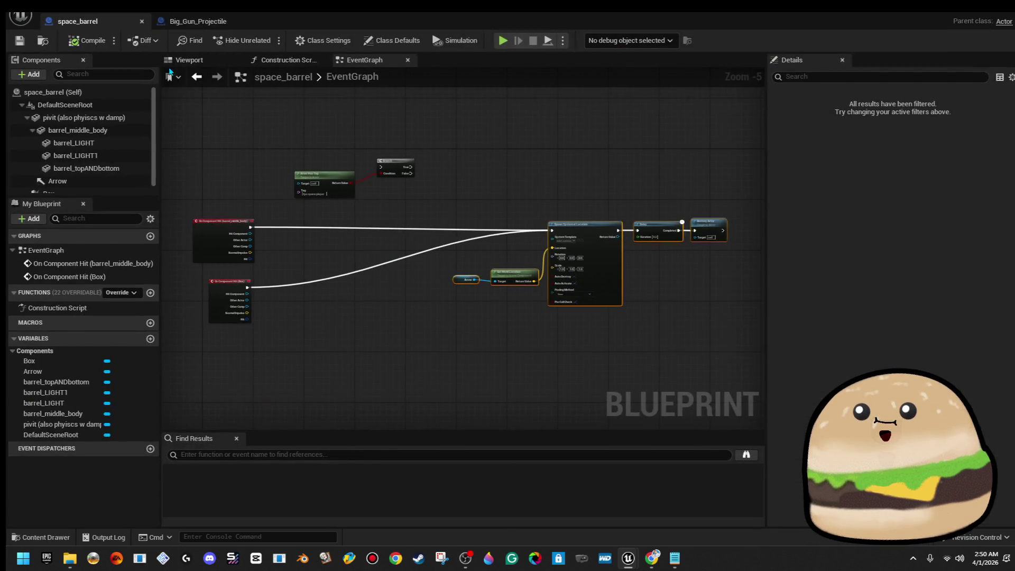
{"action": "left_click", "coordinate": [183, 59]}
{"action": "left_click", "coordinate": [59, 92]}
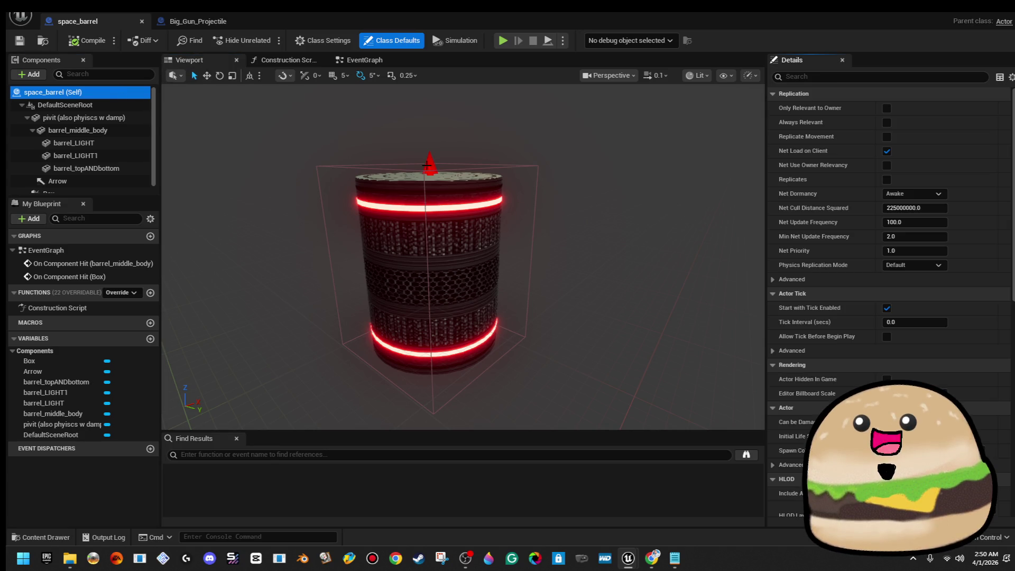
{"action": "left_click", "coordinate": [102, 132]}
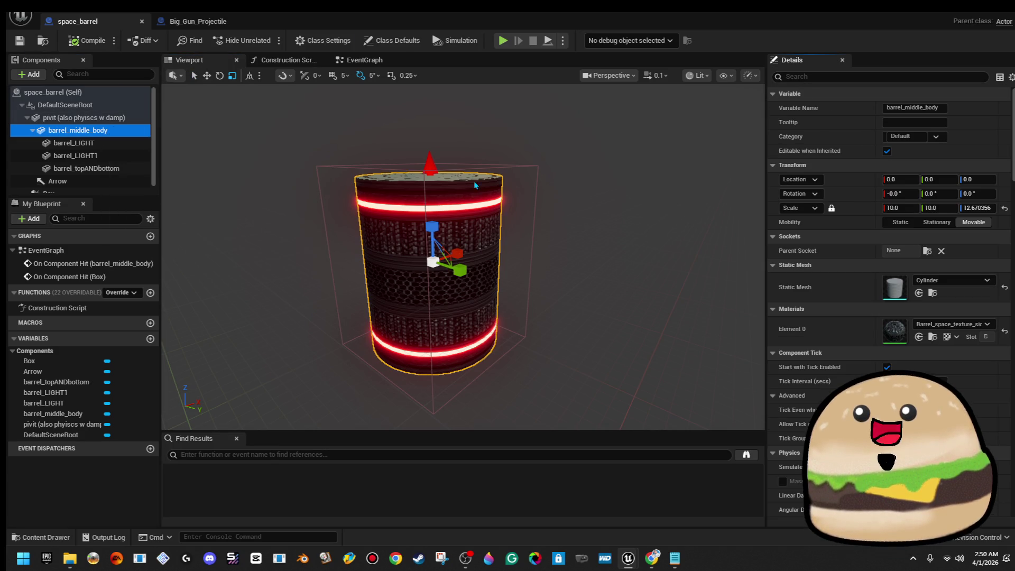
{"action": "scroll", "coordinate": [926, 365], "scroll_direction": "down", "scroll_amount": 3}
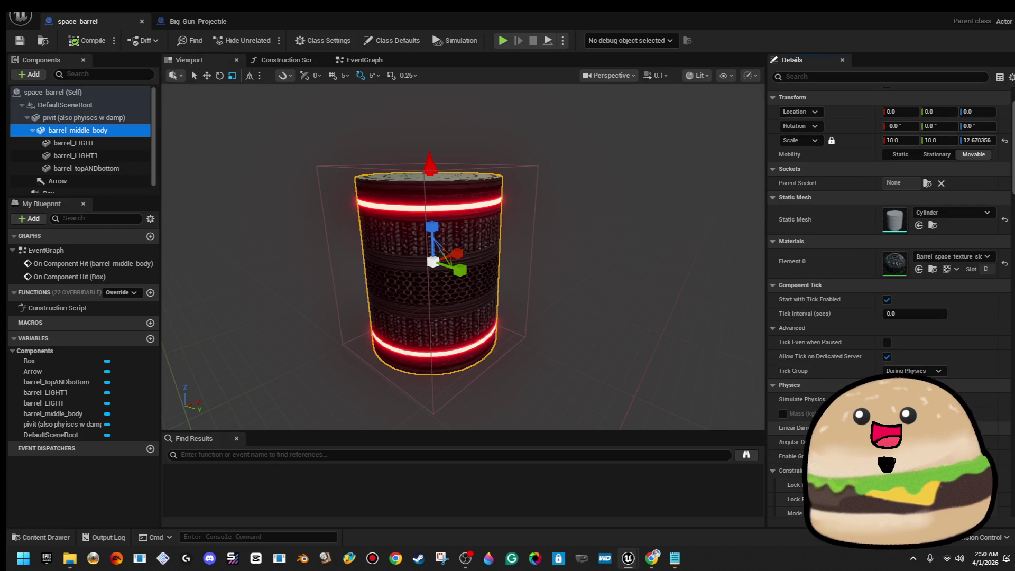
{"action": "left_click", "coordinate": [80, 118]}
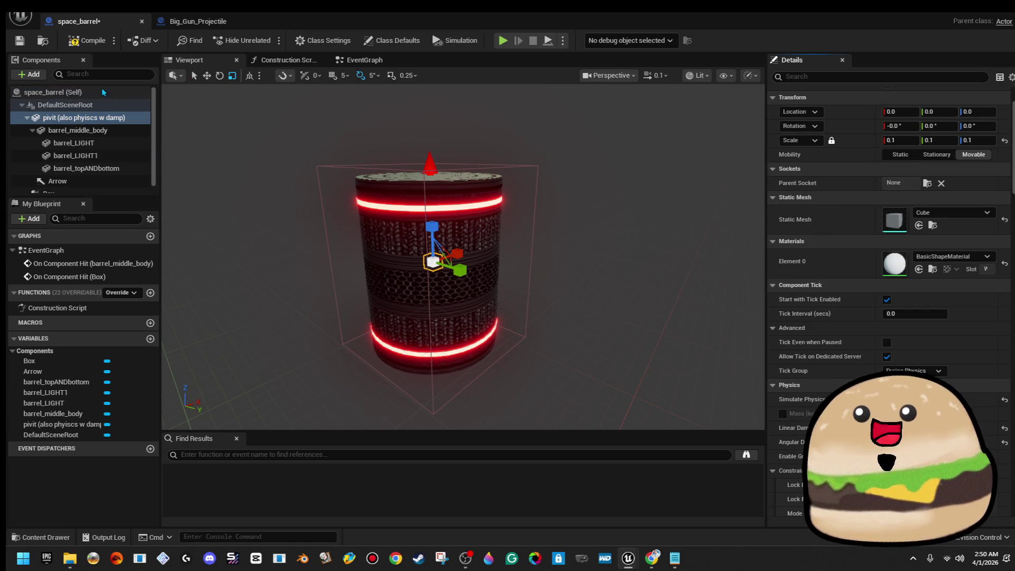
Compile and save space_barrel, then select the barrel's collision Box
{"action": "left_click", "coordinate": [87, 40]}
{"action": "left_click", "coordinate": [20, 42]}
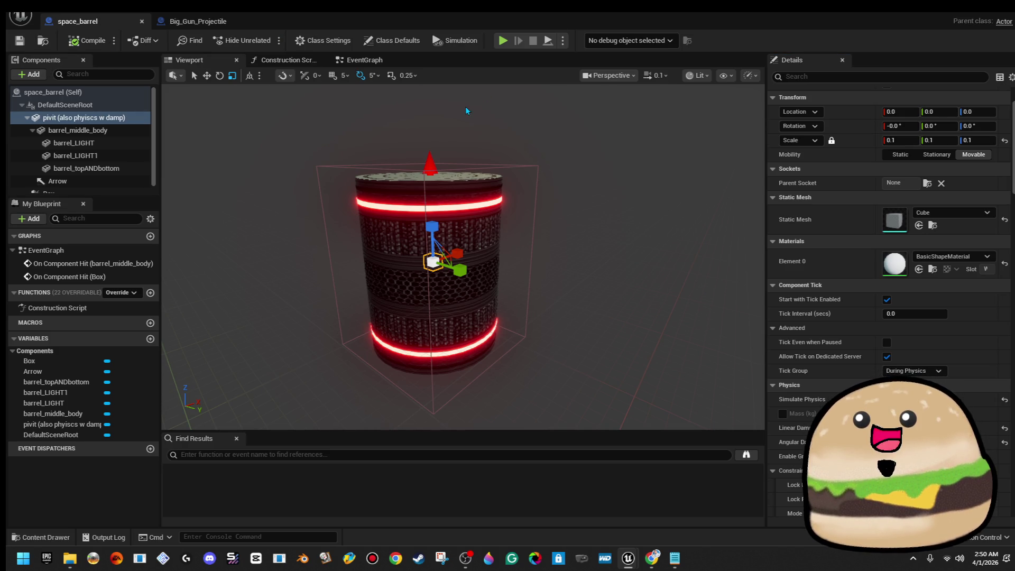
{"action": "left_click", "coordinate": [517, 168]}
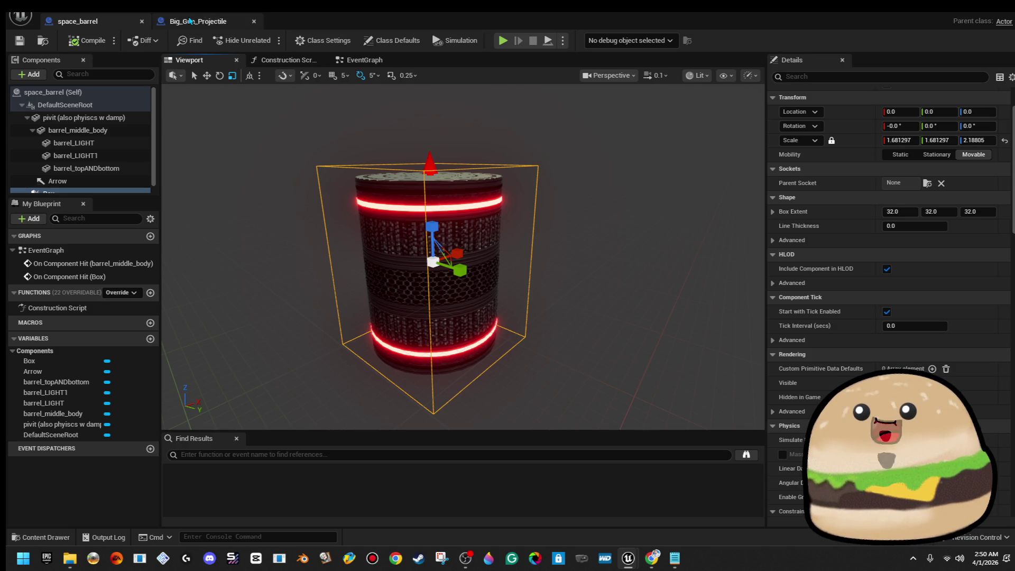
In Big_Gun_Projectile's Self defaults, tick Generate Overlap Events During Level Streaming and compile
{"action": "left_click", "coordinate": [191, 23]}
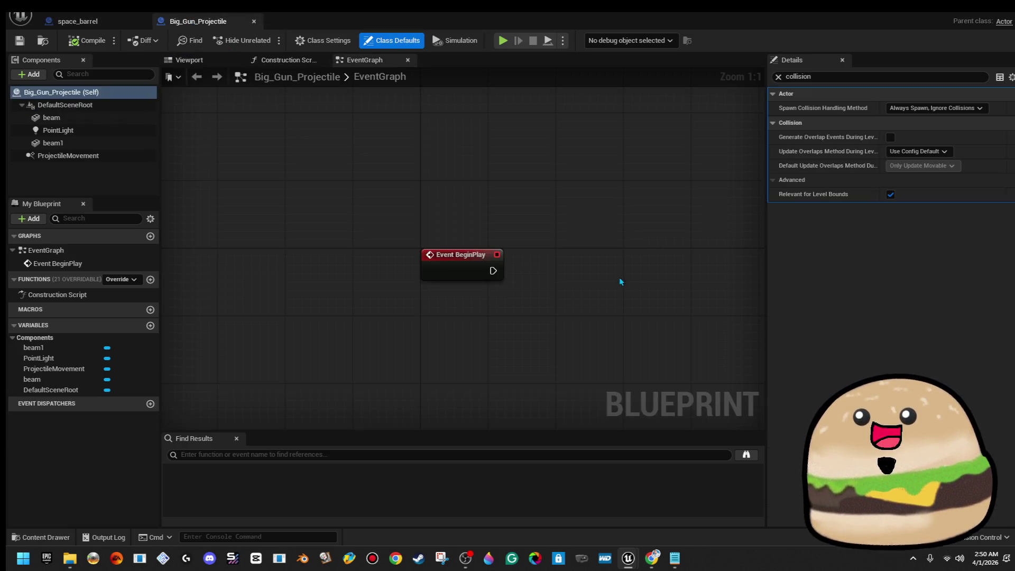
{"action": "left_click", "coordinate": [187, 59]}
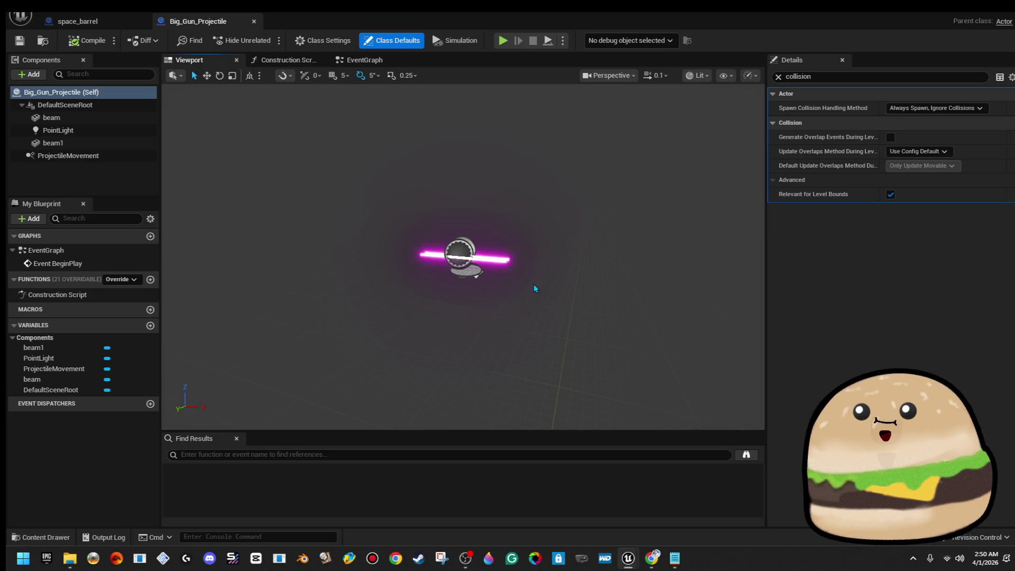
{"action": "left_click", "coordinate": [120, 117]}
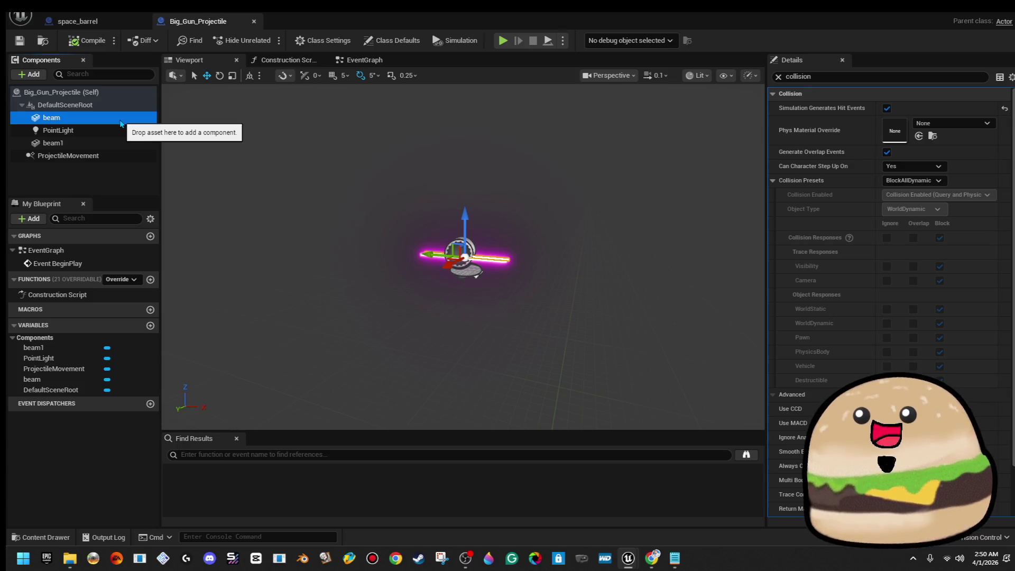
{"action": "left_click", "coordinate": [108, 93]}
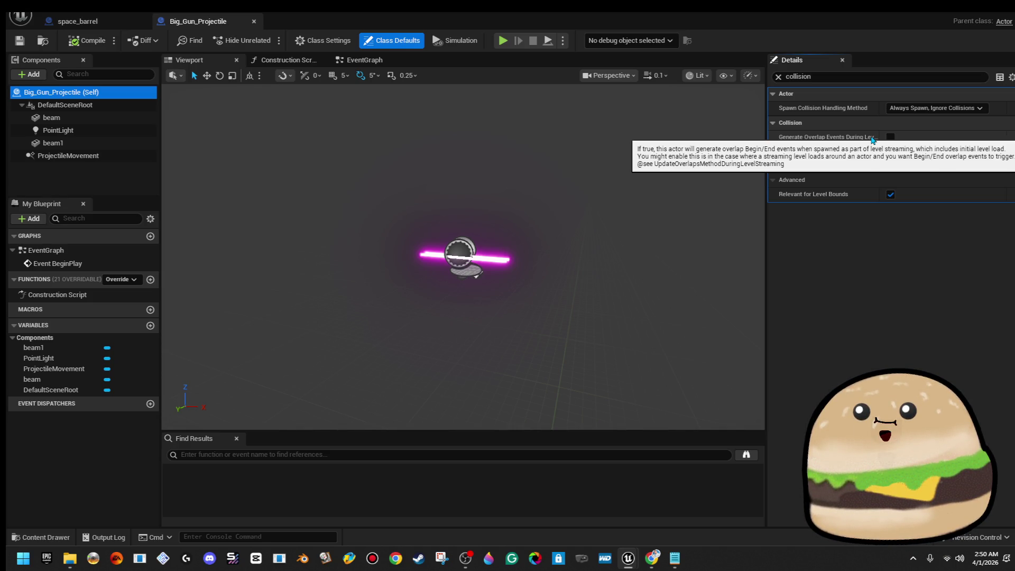
{"action": "left_click", "coordinate": [891, 137]}
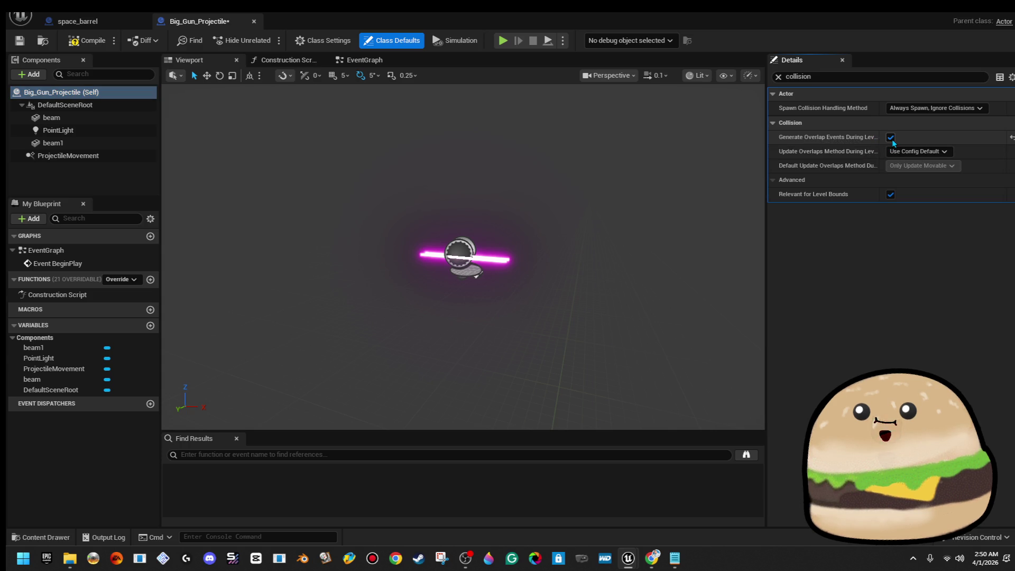
{"action": "left_click", "coordinate": [85, 40]}
{"action": "left_click_drag", "start_coordinate": [880, 16], "coordinate": [1014, 18]}
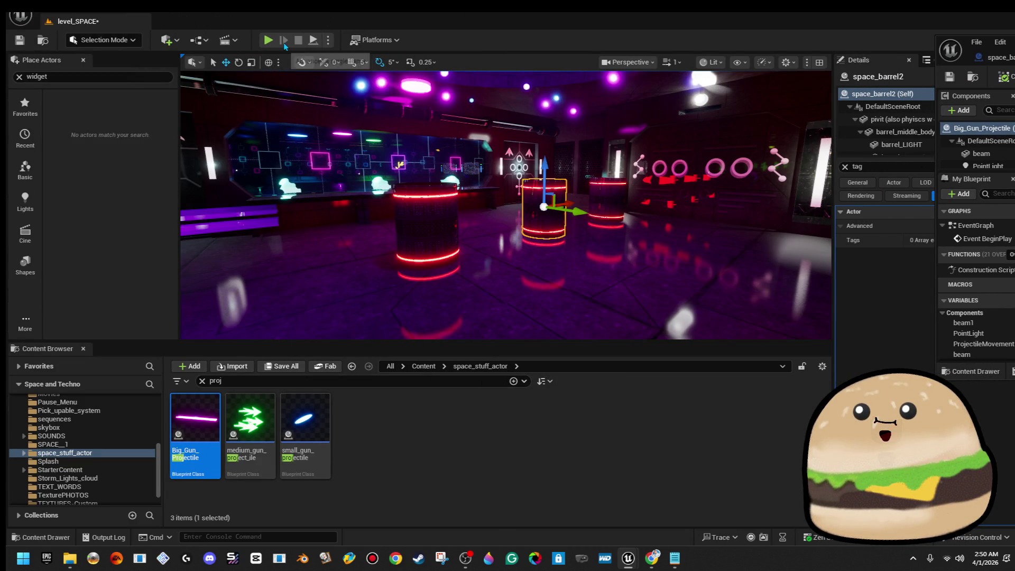
Run a quick Alt+P playtest of the updated projectile, stop it, and switch to the Twitch dashboard
{"action": "key", "text": "alt+p"}
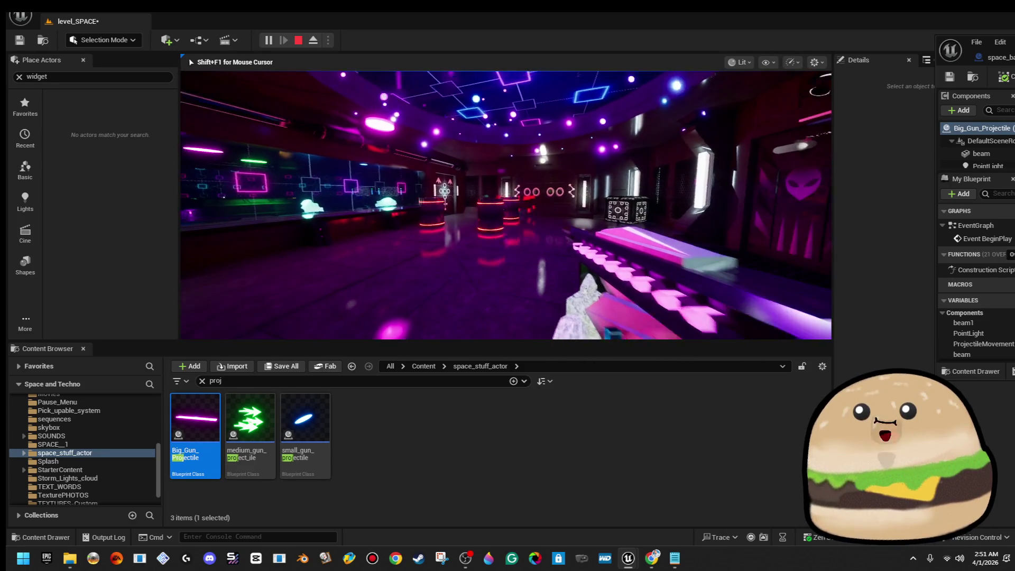
{"action": "key", "text": "Escape"}
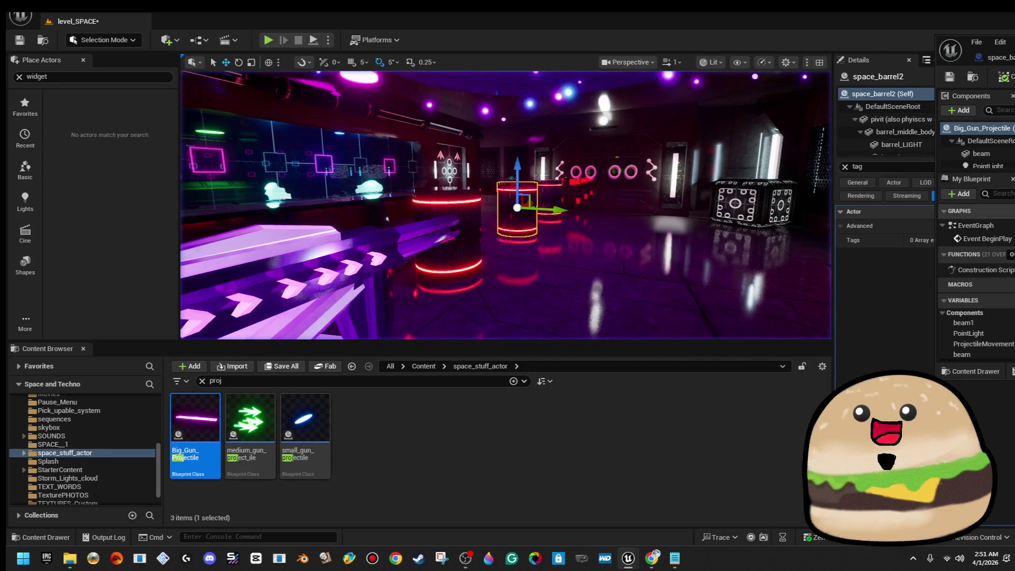
{"action": "key", "text": "alt+Tab"}
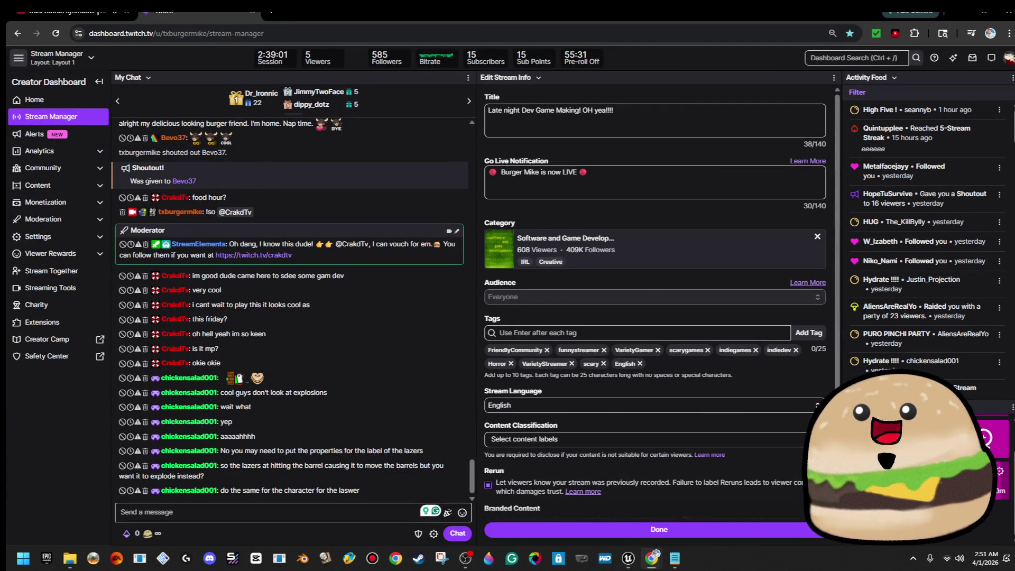
Minimize the Chrome Twitch Stream Manager window to get back to the Unreal level editor
{"action": "left_click", "coordinate": [985, 10]}
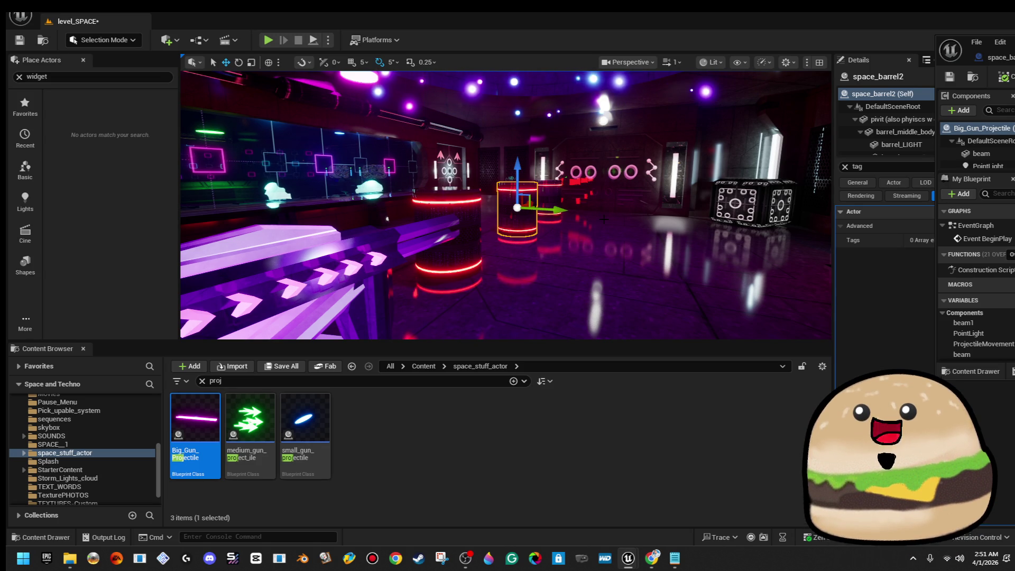
Keep Update Overlaps at Use Config Default, recompile Big_Gun_Projectile, then go to space_barrel
{"action": "left_click_drag", "start_coordinate": [994, 58], "coordinate": [651, 111]}
{"action": "double_click", "coordinate": [651, 110]}
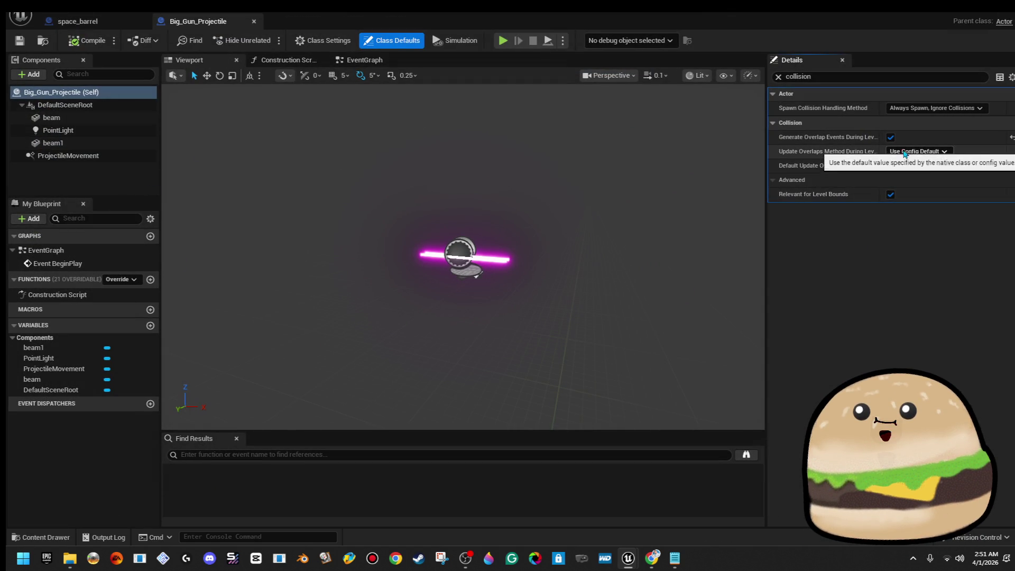
{"action": "left_click", "coordinate": [923, 152]}
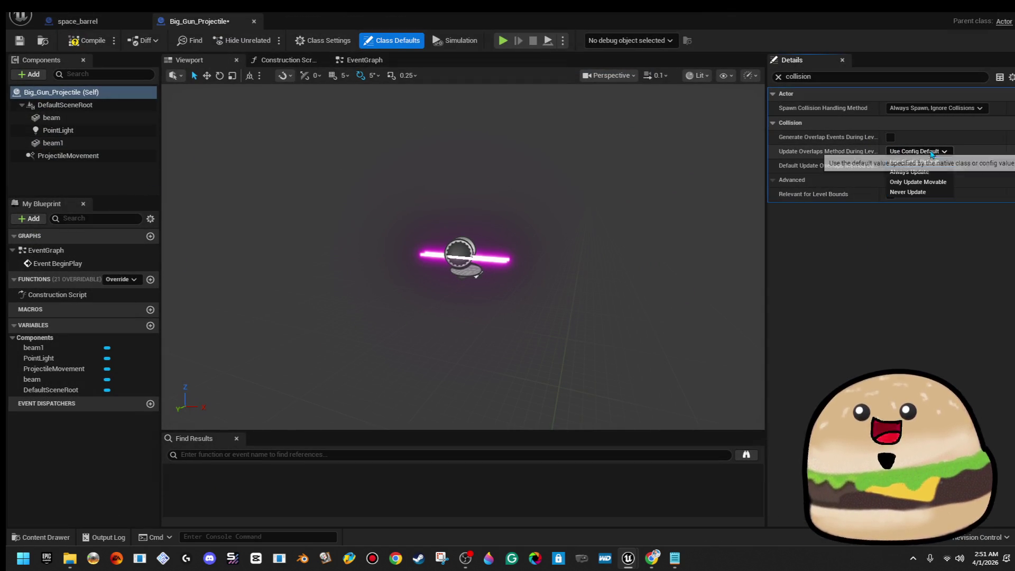
{"action": "left_click", "coordinate": [932, 152]}
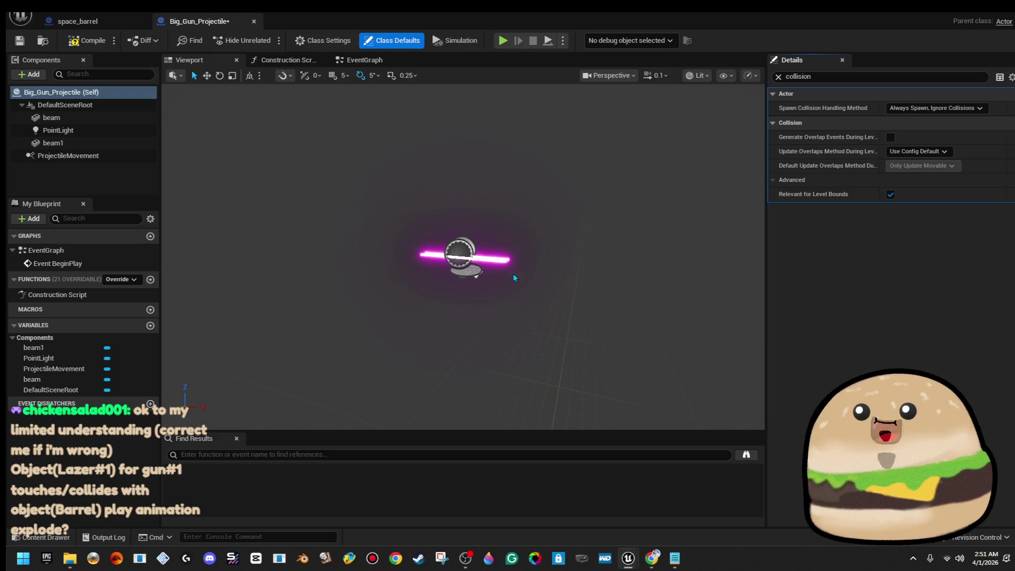
{"action": "left_click", "coordinate": [87, 40]}
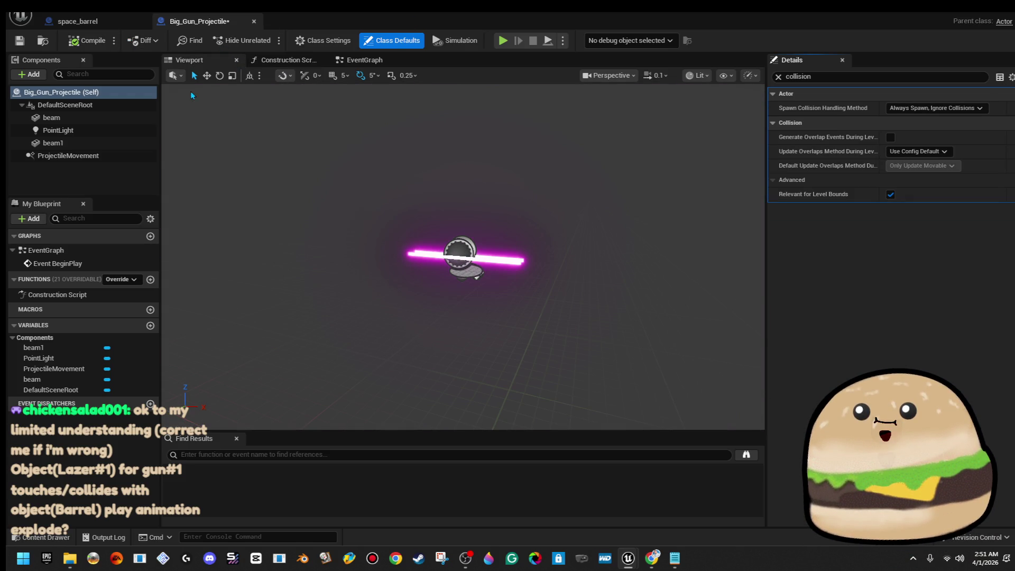
{"action": "left_click", "coordinate": [78, 21]}
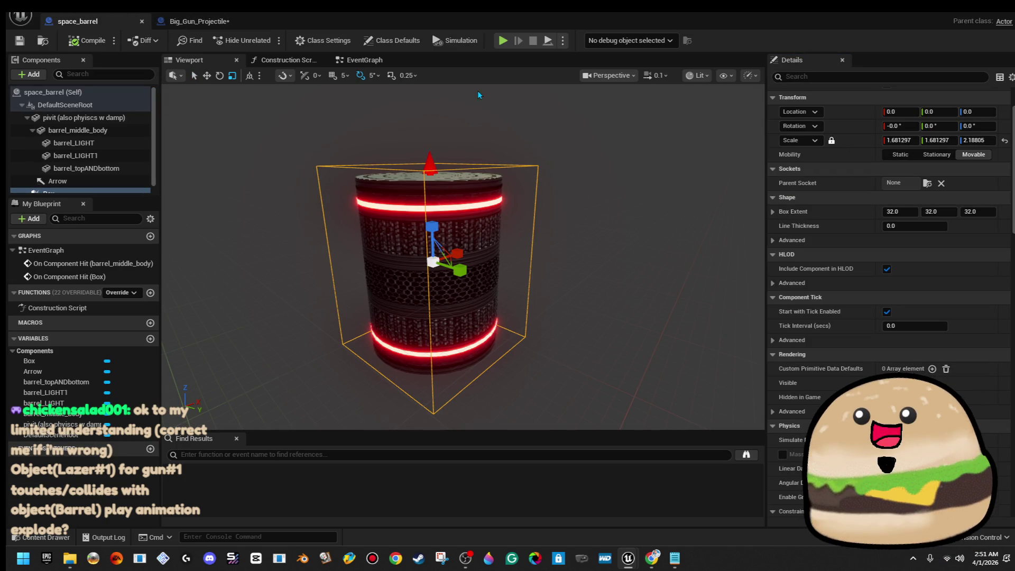
Open the space_barrel EventGraph and look over its two On Component Hit events
{"action": "left_click", "coordinate": [363, 61]}
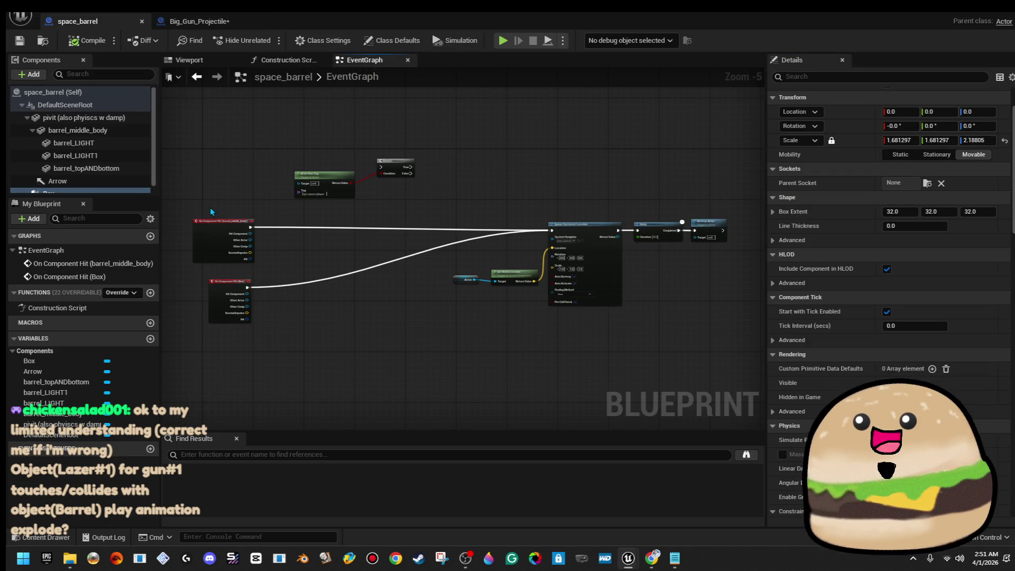
{"action": "scroll", "coordinate": [205, 208], "scroll_direction": "up", "scroll_amount": 5}
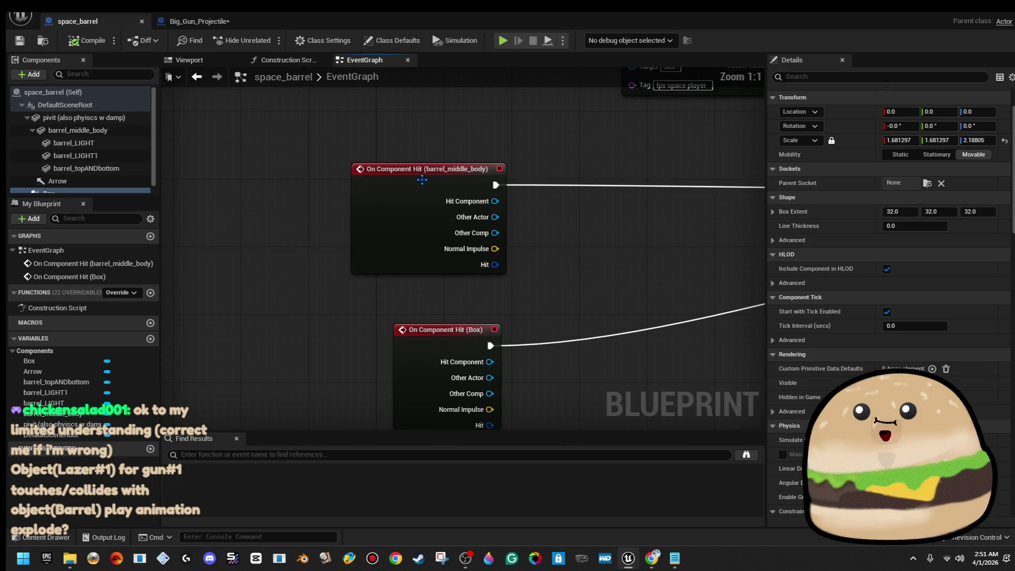
{"action": "mouse_move", "coordinate": [360, 136]}
{"action": "left_mouse_down"}
{"action": "mouse_move", "coordinate": [476, 396]}
{"action": "mouse_move", "coordinate": [465, 394]}
{"action": "left_mouse_up"}
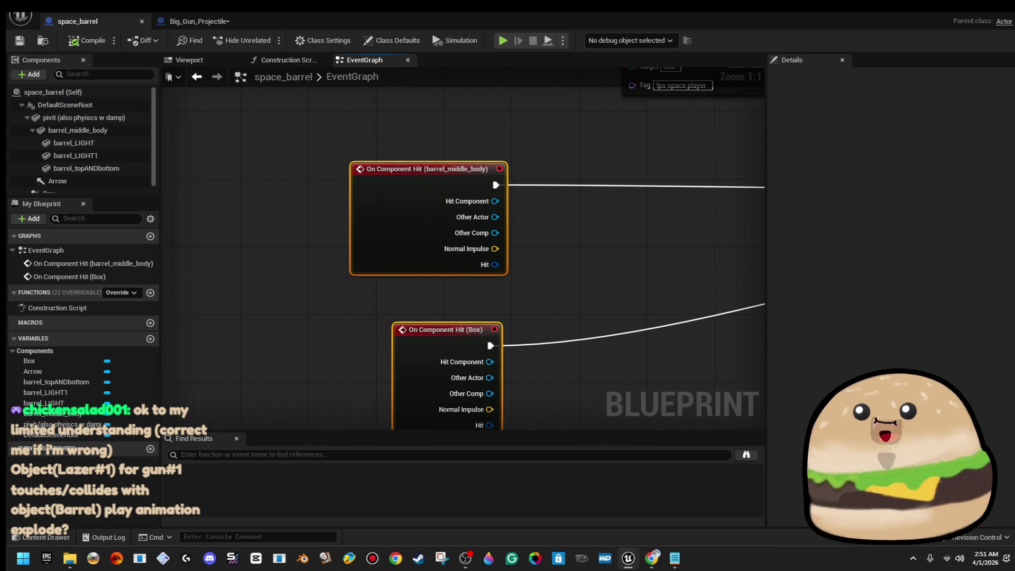
{"action": "left_click_drag", "start_coordinate": [583, 272], "coordinate": [554, 220]}
{"action": "scroll", "coordinate": [554, 225], "scroll_direction": "down", "scroll_amount": 2}
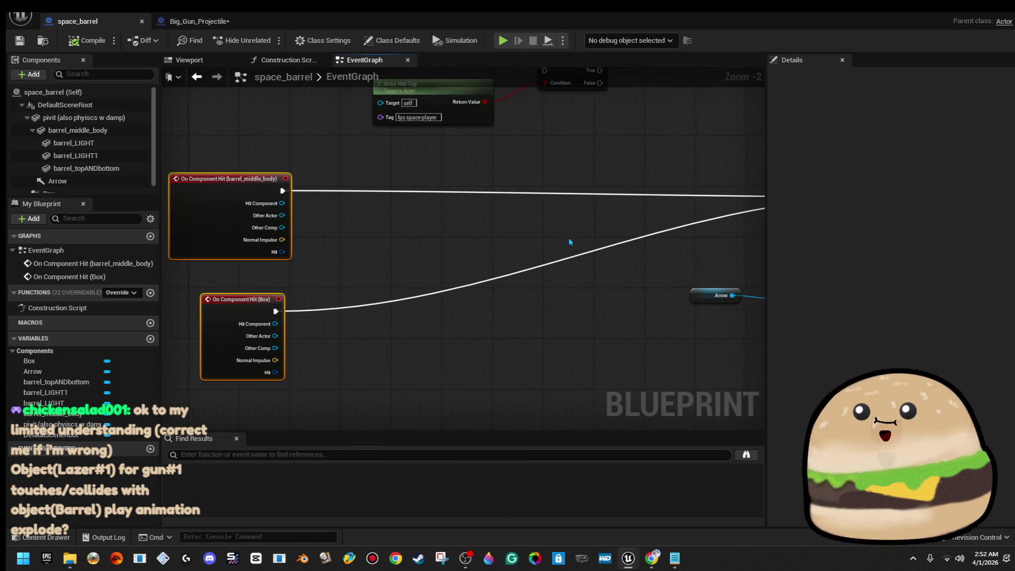
Follow the graph through the Spawn, Delay and Destroy Actor nodes, then return to Big_Gun_Projectile
{"action": "left_click_drag", "start_coordinate": [566, 240], "coordinate": [238, 287]}
{"action": "left_click_drag", "start_coordinate": [520, 259], "coordinate": [408, 263]}
{"action": "mouse_move", "coordinate": [262, 201]}
{"action": "left_mouse_down"}
{"action": "mouse_move", "coordinate": [535, 420]}
{"action": "mouse_move", "coordinate": [565, 399]}
{"action": "left_mouse_up"}
{"action": "mouse_move", "coordinate": [684, 288]}
{"action": "left_mouse_down"}
{"action": "mouse_move", "coordinate": [673, 298]}
{"action": "mouse_move", "coordinate": [381, 310]}
{"action": "left_mouse_up"}
{"action": "scroll", "coordinate": [486, 242], "scroll_direction": "up", "scroll_amount": 2}
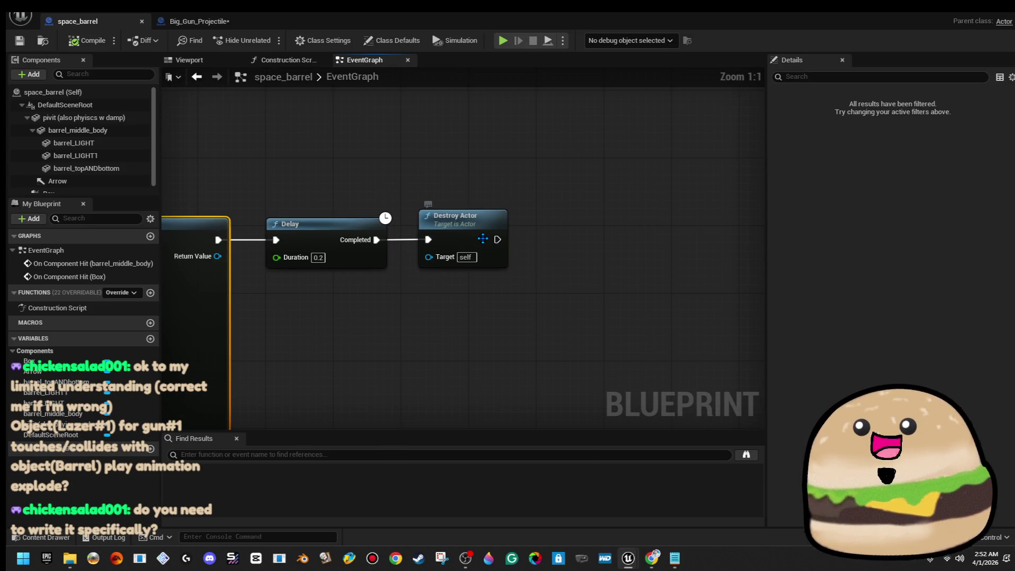
{"action": "left_click", "coordinate": [486, 243]}
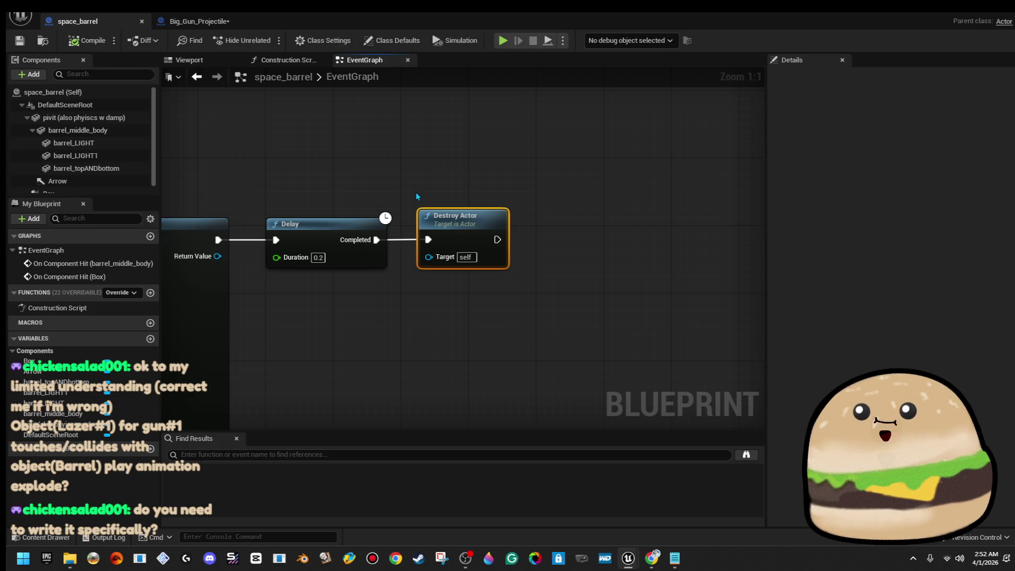
{"action": "left_click", "coordinate": [196, 22]}
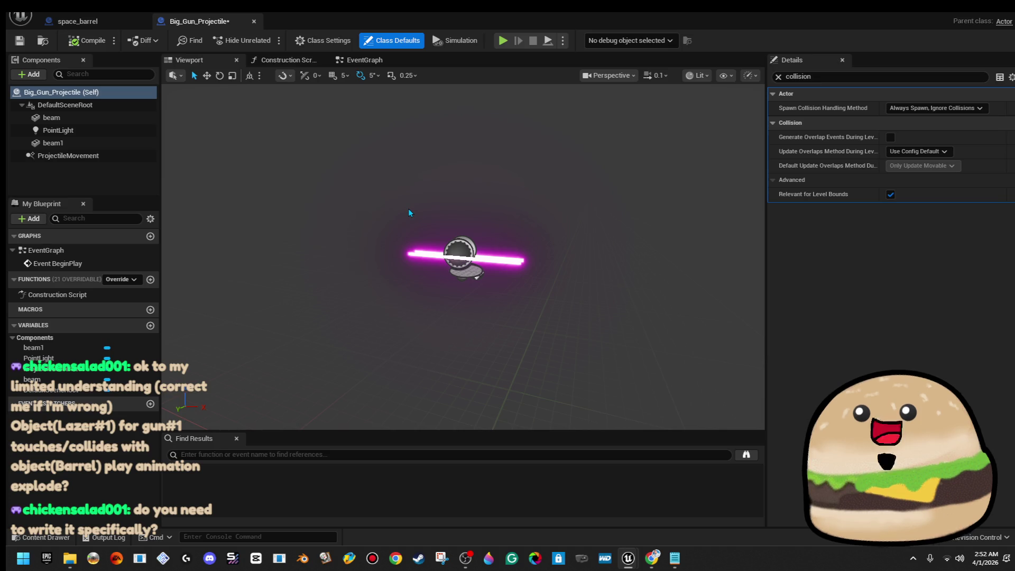
Set Spawn Collision Handling Method to 'Try To Adjust Location, But Always Spawn', save, and minimise the editor
{"action": "left_click", "coordinate": [78, 21]}
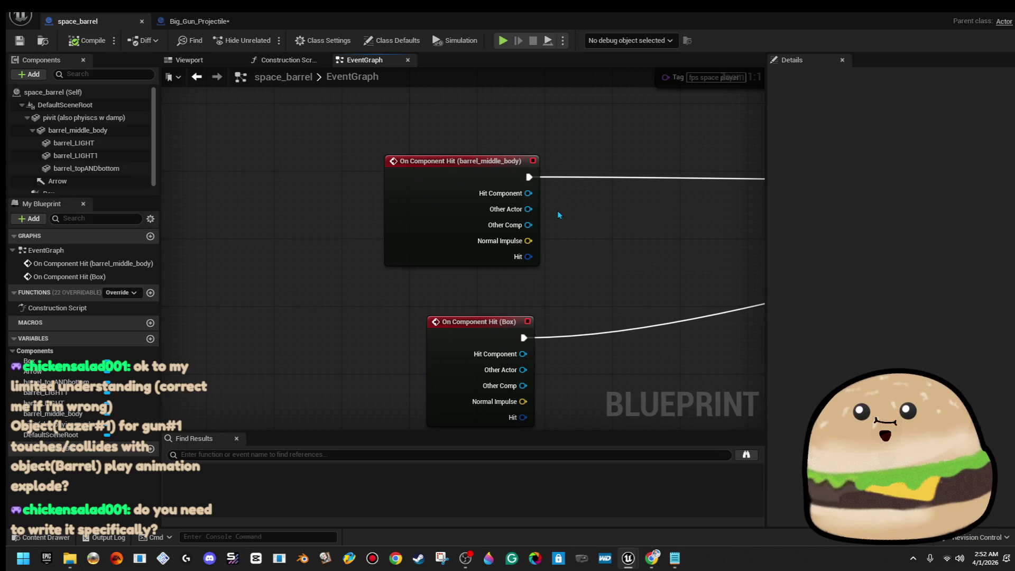
{"action": "left_click", "coordinate": [193, 22]}
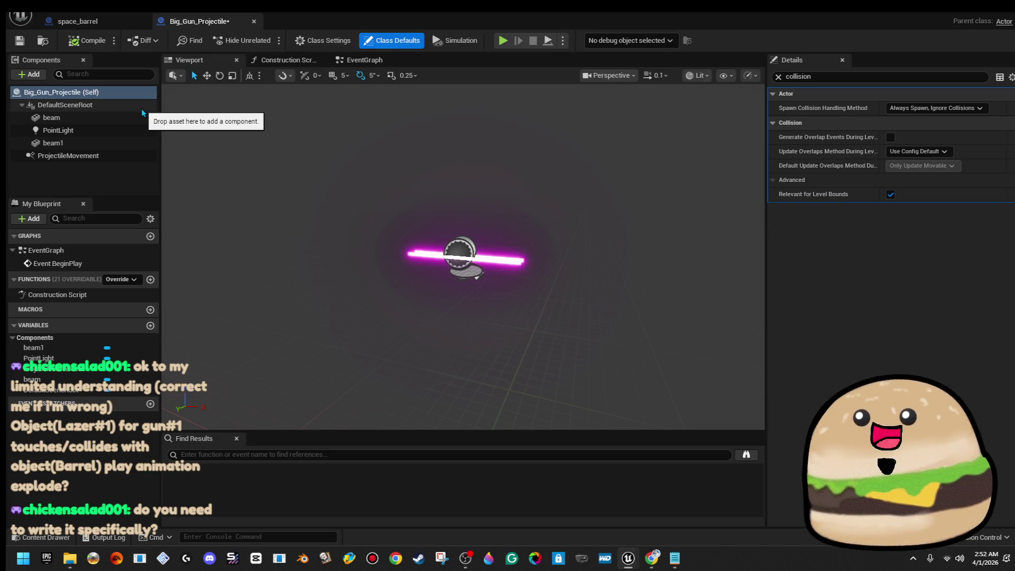
{"action": "left_click", "coordinate": [965, 108]}
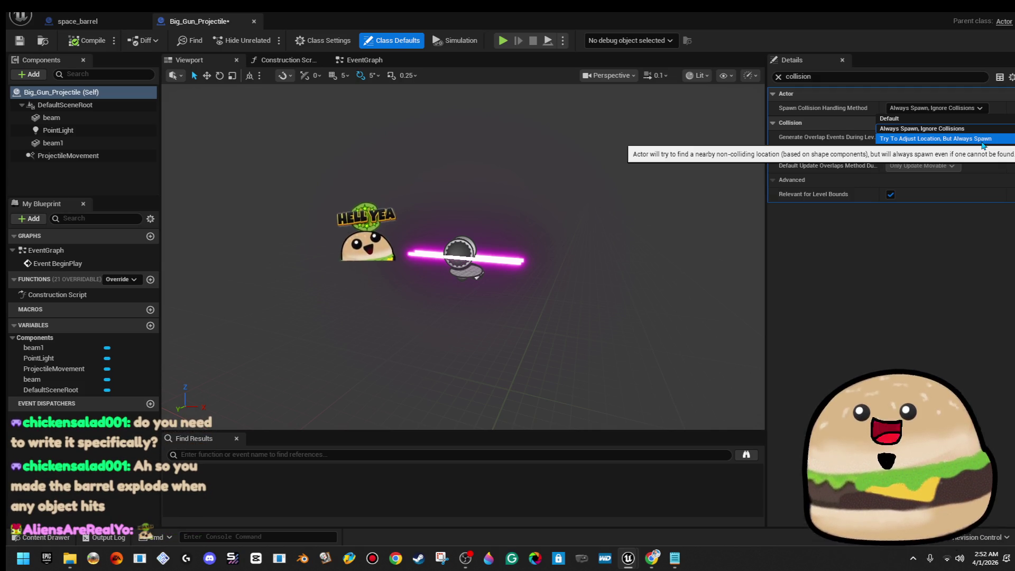
{"action": "left_click", "coordinate": [982, 140]}
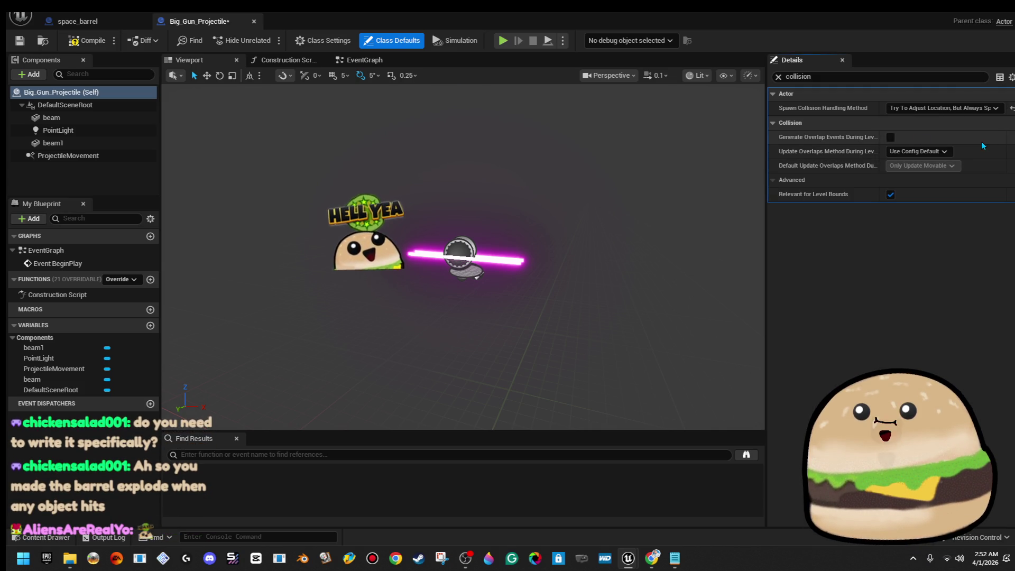
{"action": "left_click", "coordinate": [20, 41]}
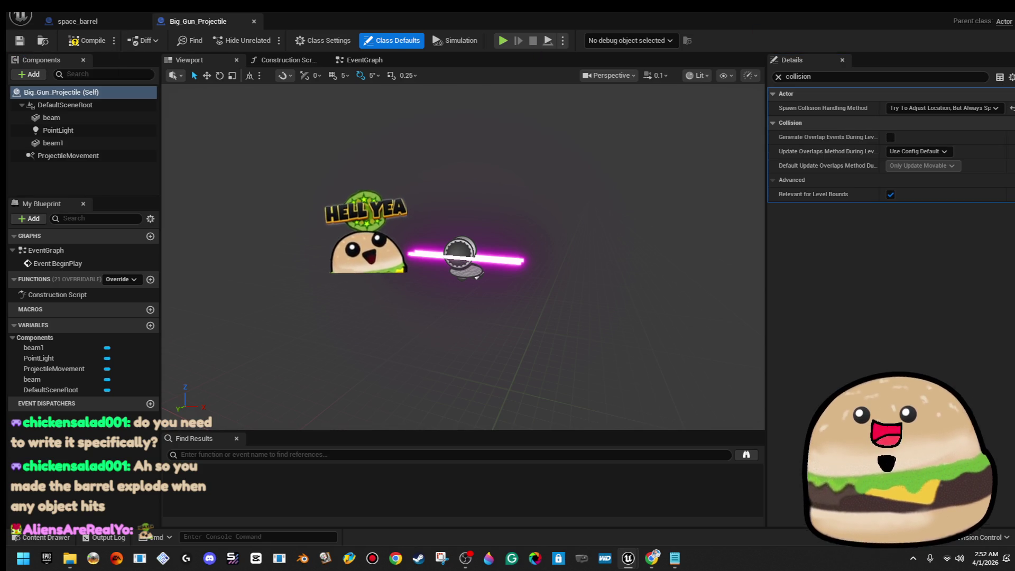
{"action": "left_click", "coordinate": [110, 16]}
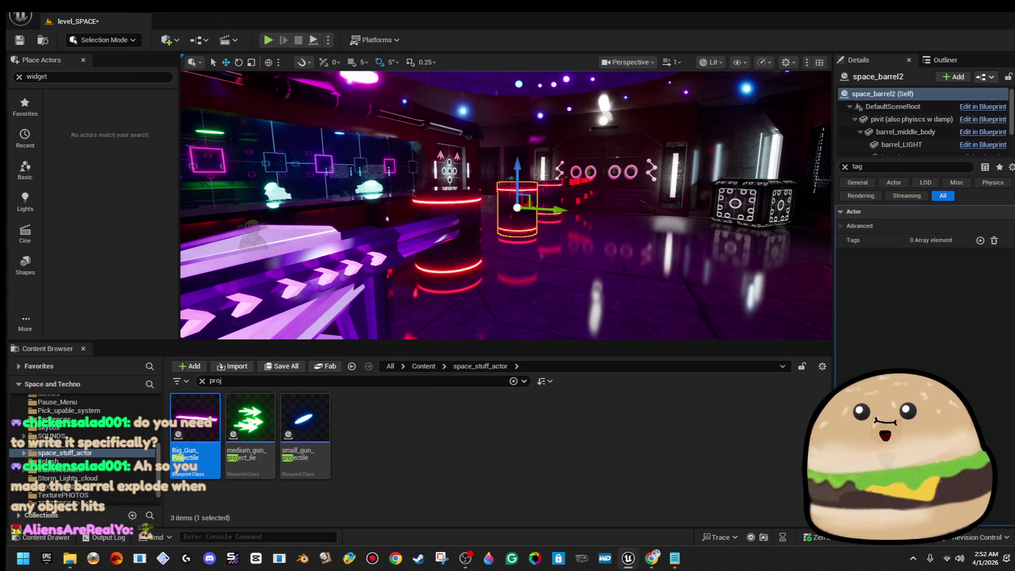
Playtest dropping and re-grabbing the pink gun with Q and E, then reopen the projectile and barrel blueprints
{"action": "key", "text": "alt+p"}
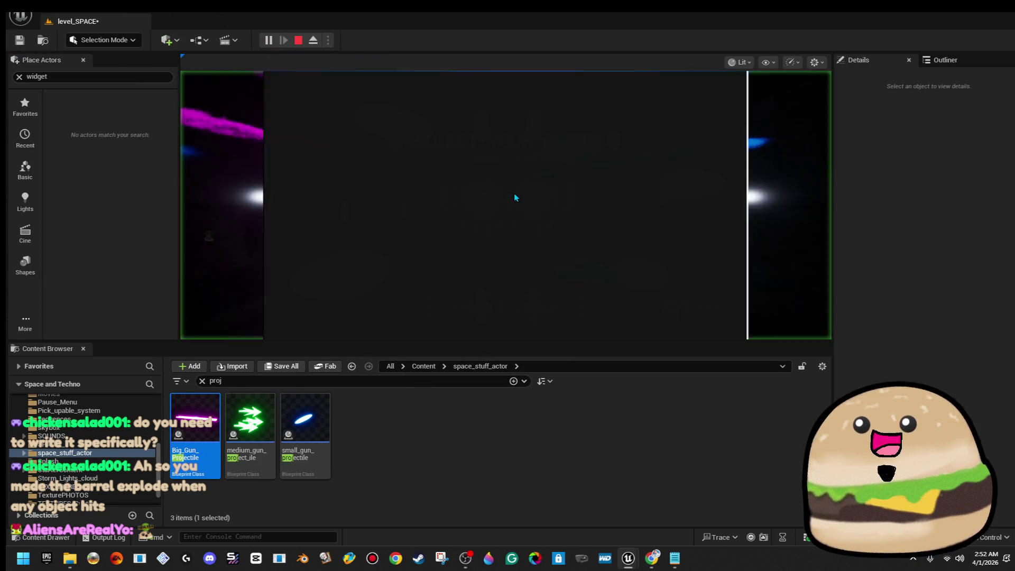
{"action": "left_click", "coordinate": [516, 198]}
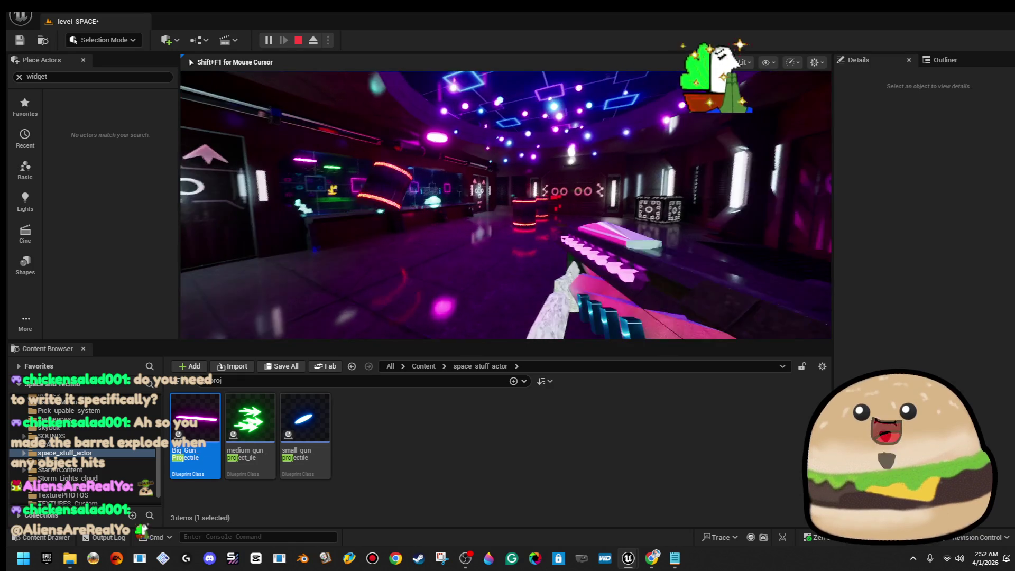
{"action": "key", "text": "q"}
{"action": "key", "text": "e"}
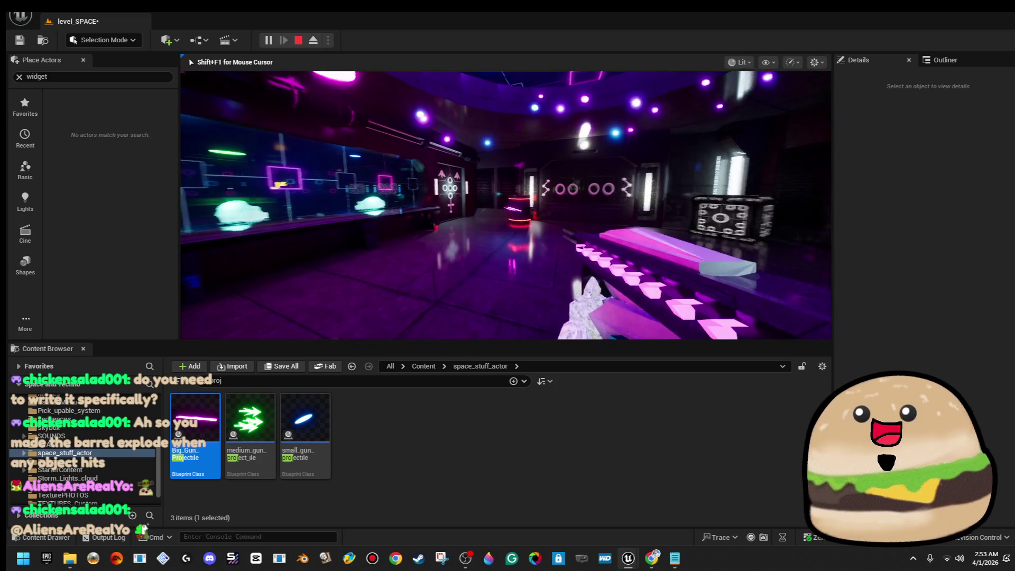
{"action": "key", "text": "Escape"}
{"action": "double_click", "coordinate": [195, 424]}
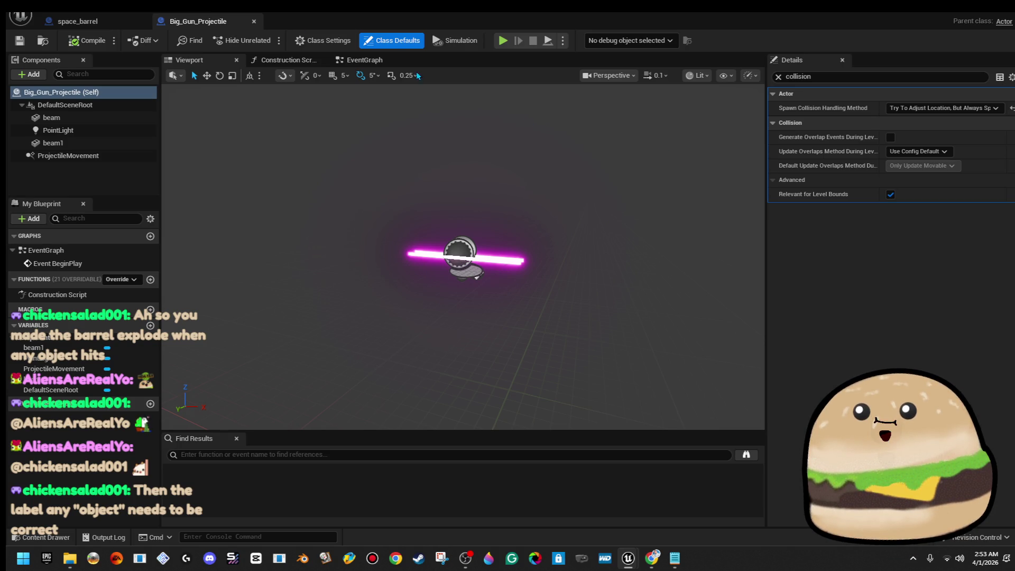
{"action": "left_click", "coordinate": [97, 23]}
Add a trial Actor Has Tag check on the barrel hit's Other Actor
{"action": "left_click_drag", "start_coordinate": [651, 269], "coordinate": [464, 220]}
{"action": "left_click_drag", "start_coordinate": [350, 172], "coordinate": [449, 182]}
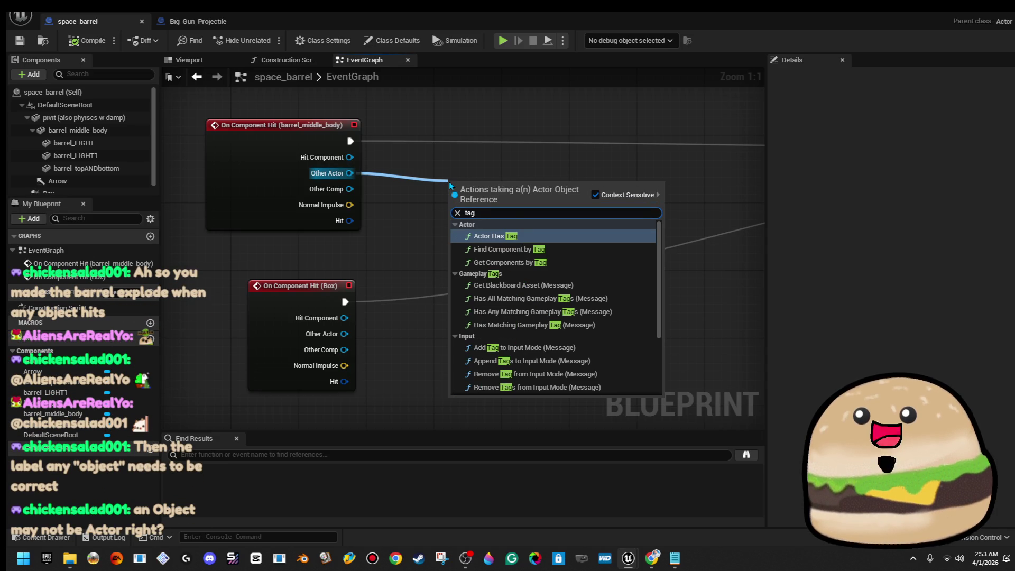
{"action": "left_click", "coordinate": [474, 236]}
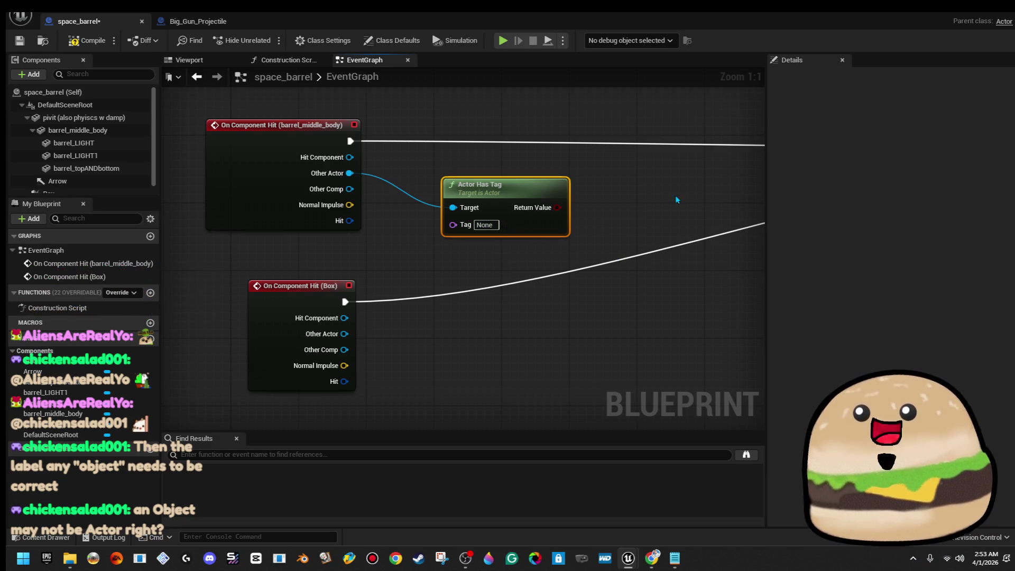
Select the placed barrel in the level and bring the space_barrel graph back up full screen
{"action": "left_click", "coordinate": [206, 26]}
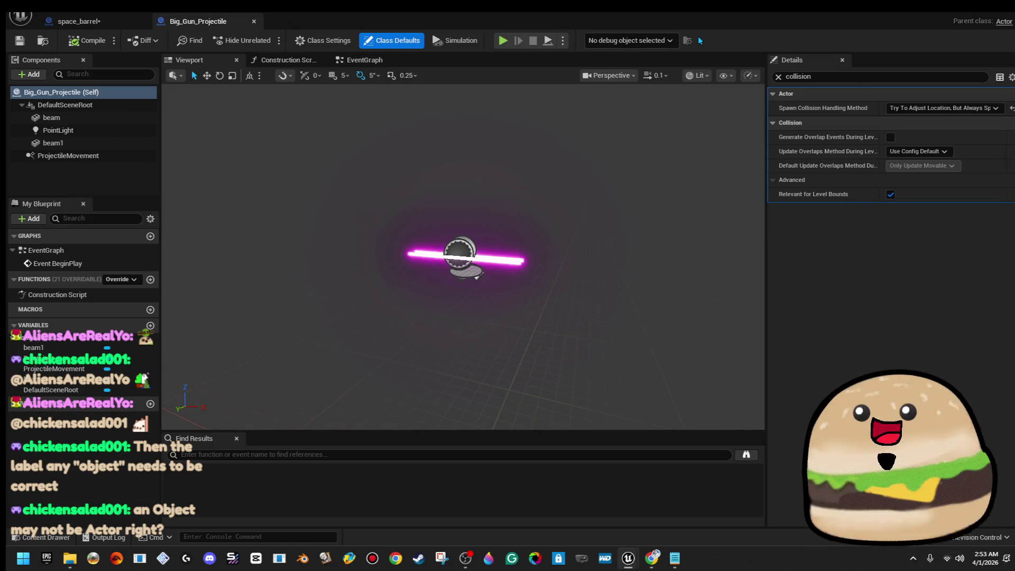
{"action": "double_click", "coordinate": [687, 26]}
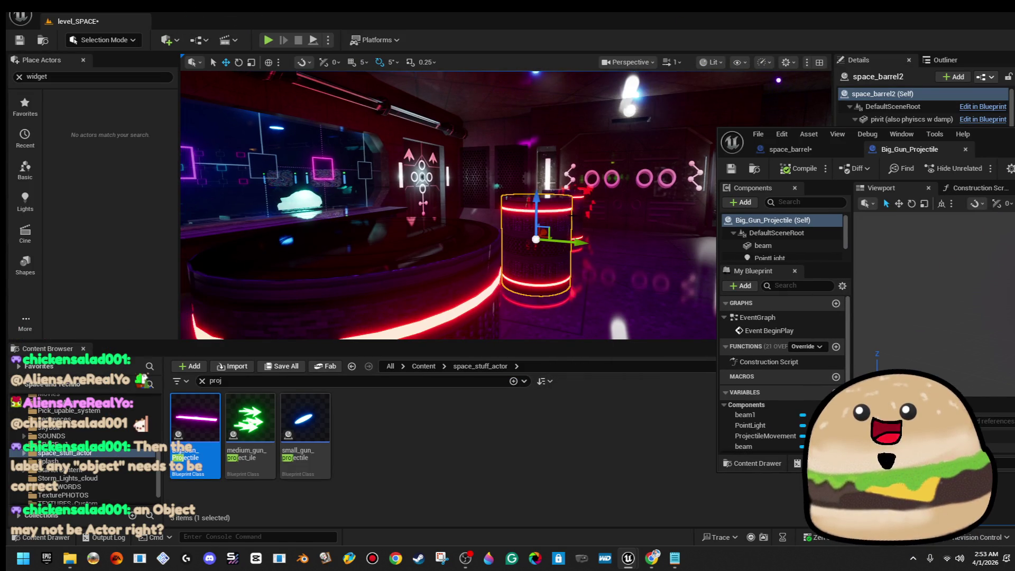
{"action": "right_click", "coordinate": [405, 193]}
{"action": "left_click", "coordinate": [434, 221]}
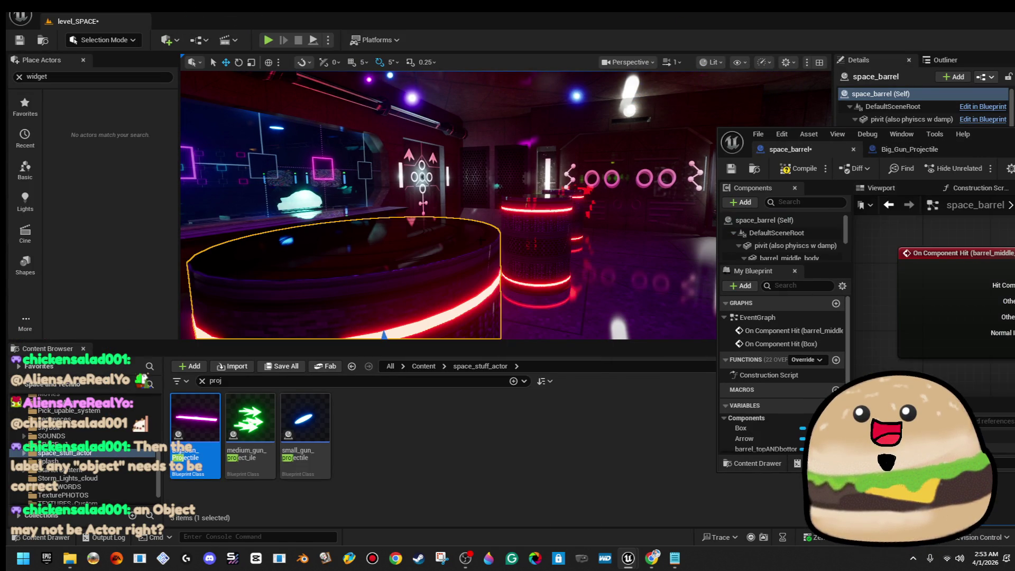
{"action": "left_click_drag", "start_coordinate": [1014, 148], "coordinate": [644, 176]}
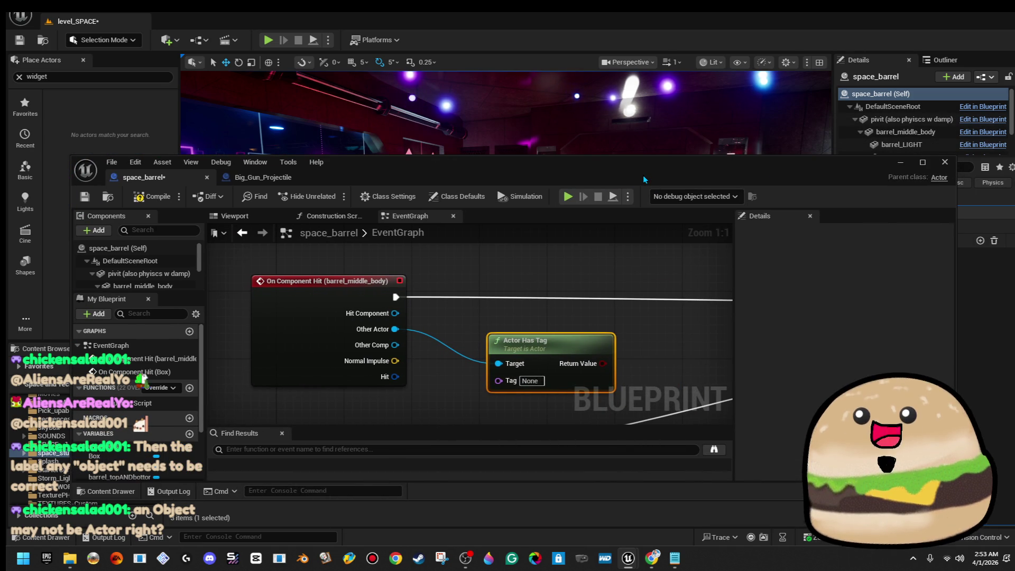
{"action": "double_click", "coordinate": [643, 175]}
{"action": "scroll", "coordinate": [643, 175], "scroll_direction": "down", "scroll_amount": 1}
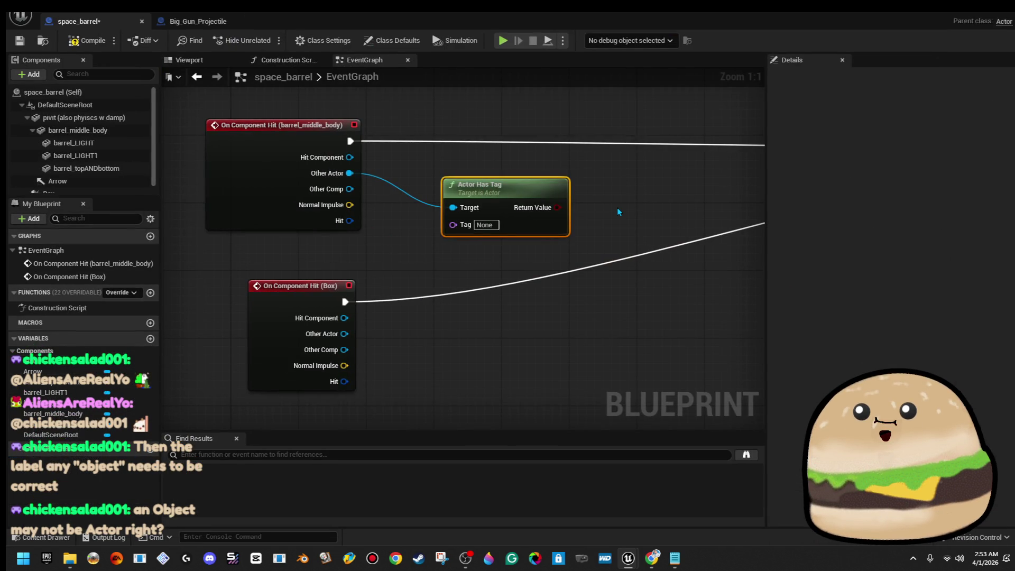
{"action": "scroll", "coordinate": [617, 207], "scroll_direction": "down", "scroll_amount": 1}
Delete the Actor Has Tag node, save space_barrel, and return to Big_Gun_Projectile
{"action": "mouse_move", "coordinate": [617, 207]}
{"action": "left_mouse_down"}
{"action": "mouse_move", "coordinate": [460, 245]}
{"action": "mouse_move", "coordinate": [464, 220]}
{"action": "mouse_move", "coordinate": [450, 206]}
{"action": "left_mouse_up"}
{"action": "key", "text": "Escape"}
{"action": "key", "text": "Delete"}
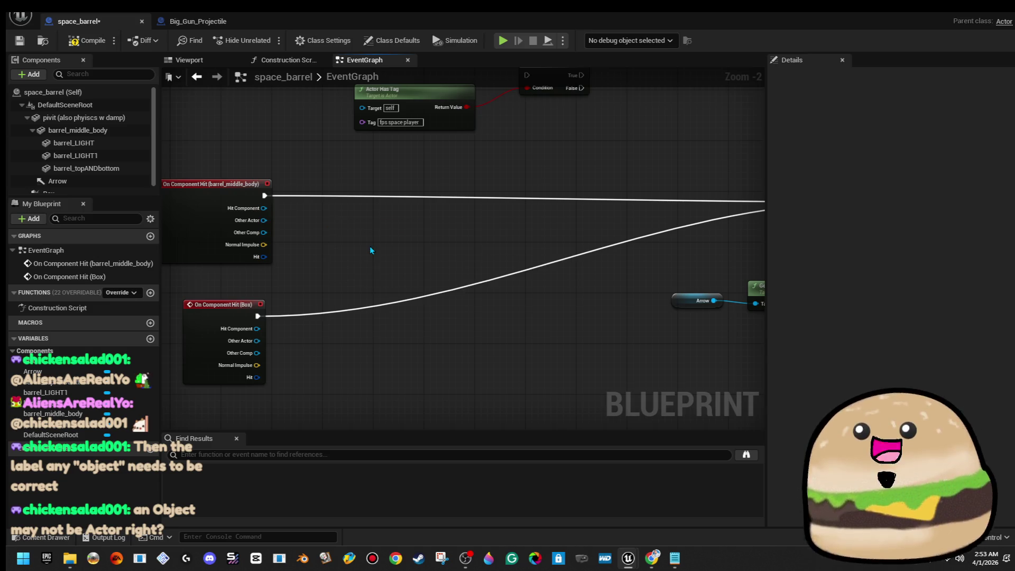
{"action": "left_click", "coordinate": [22, 42]}
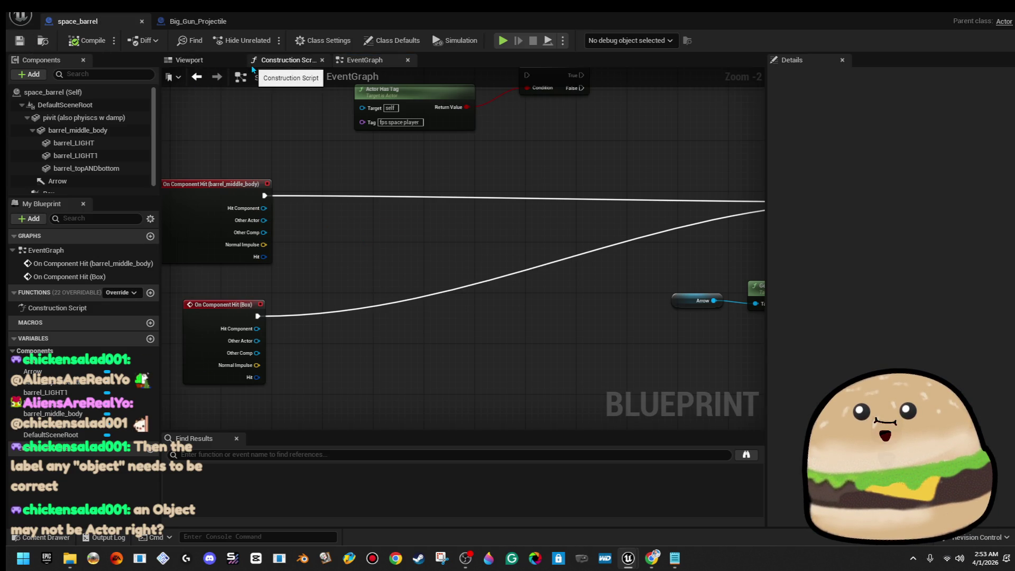
{"action": "left_click", "coordinate": [199, 21]}
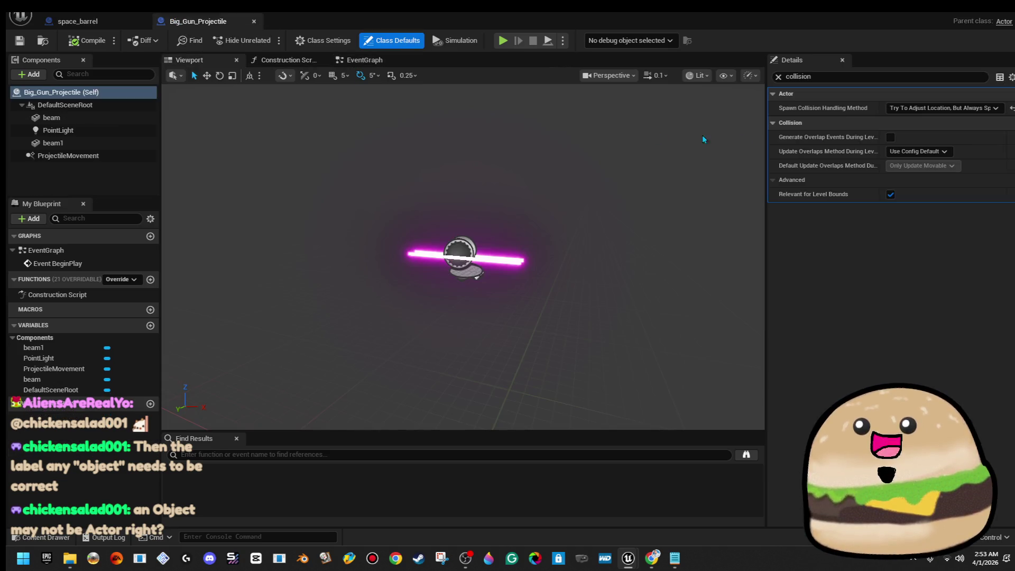
Set spawn collision handling to 'Try To Adjust Location, Don't Spawn If Still Colliding', compile, and hide the editor
{"action": "left_click", "coordinate": [946, 110]}
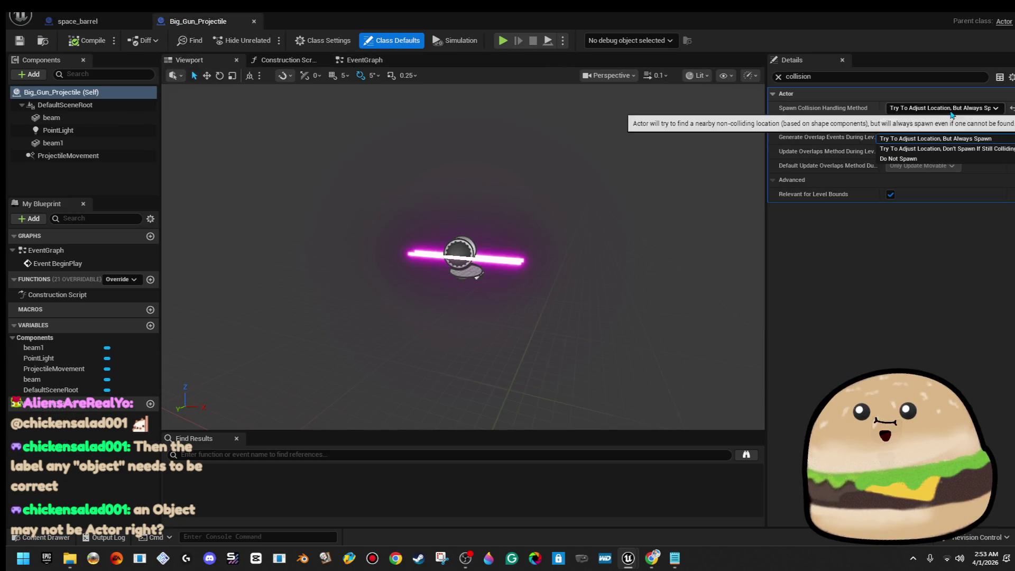
{"action": "left_click", "coordinate": [951, 153]}
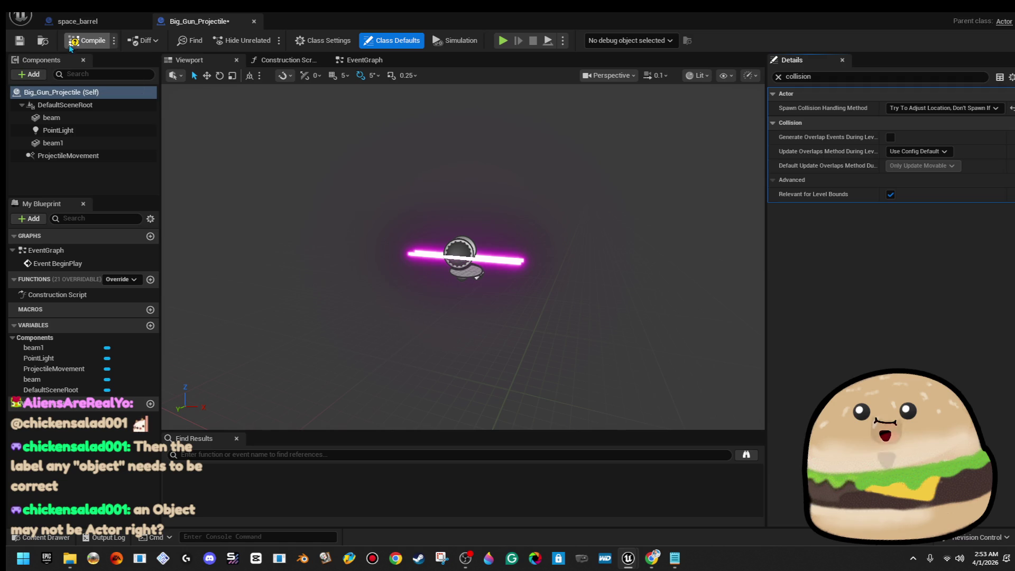
{"action": "left_click", "coordinate": [19, 45]}
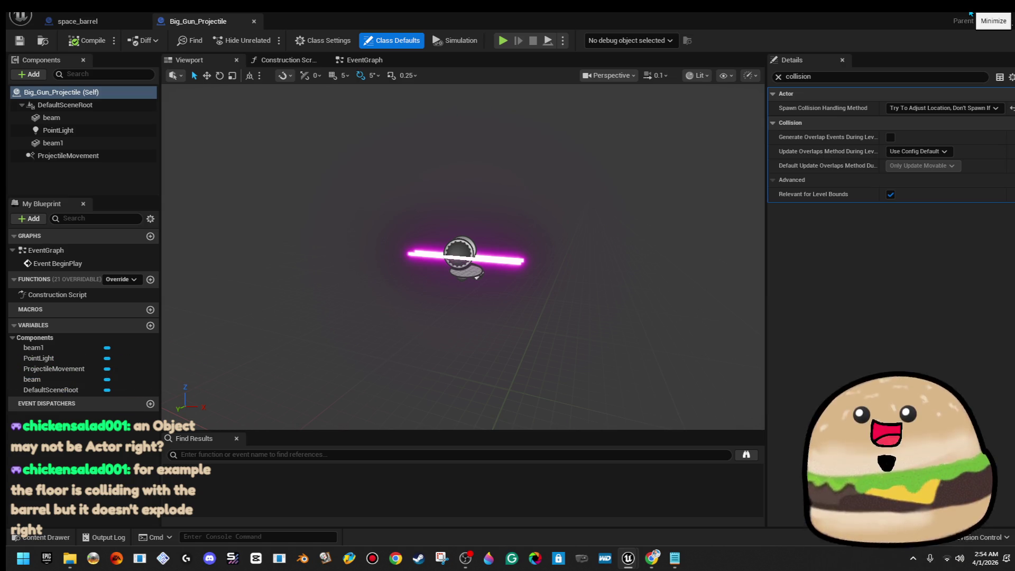
{"action": "left_click", "coordinate": [971, 12]}
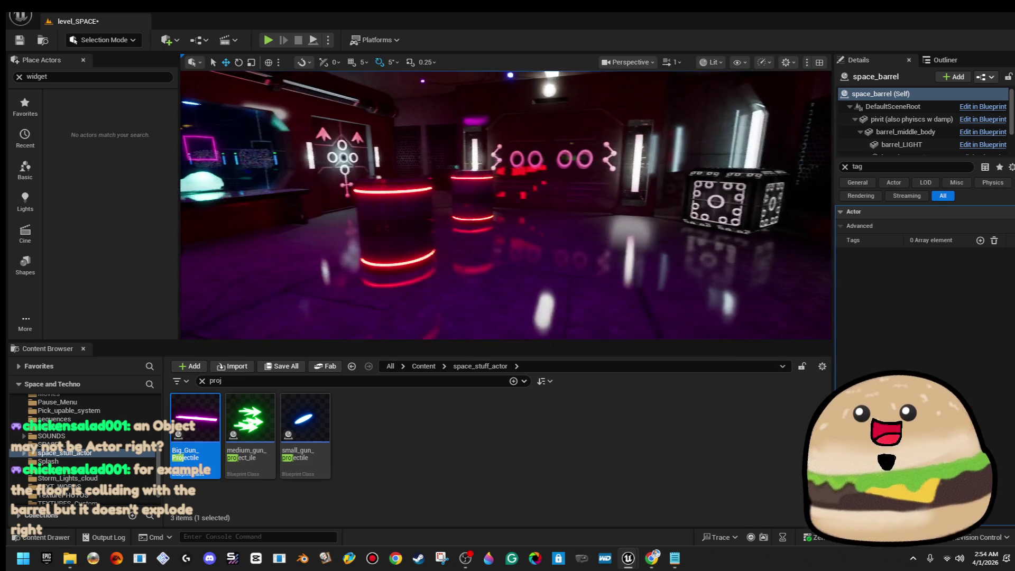
Playtest the level using Play From Here at a chosen viewport spot, then stop
{"action": "right_click", "coordinate": [462, 182]}
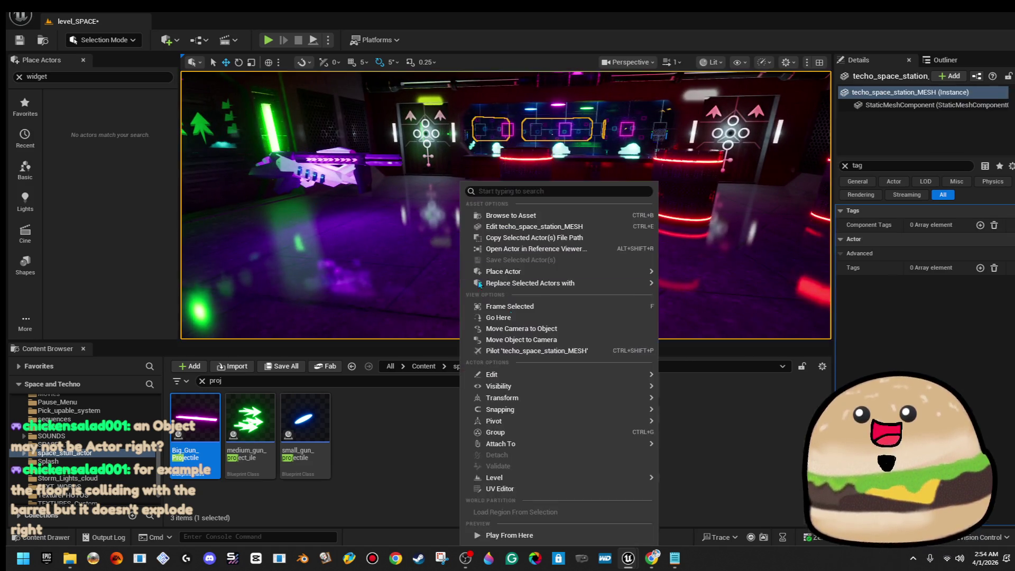
{"action": "left_click", "coordinate": [576, 536]}
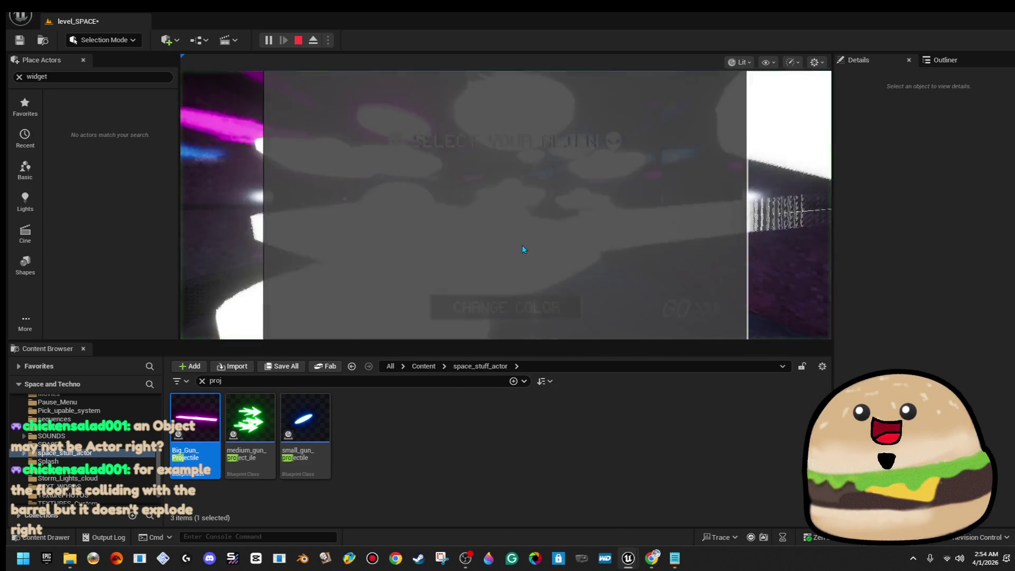
{"action": "left_click", "coordinate": [690, 308]}
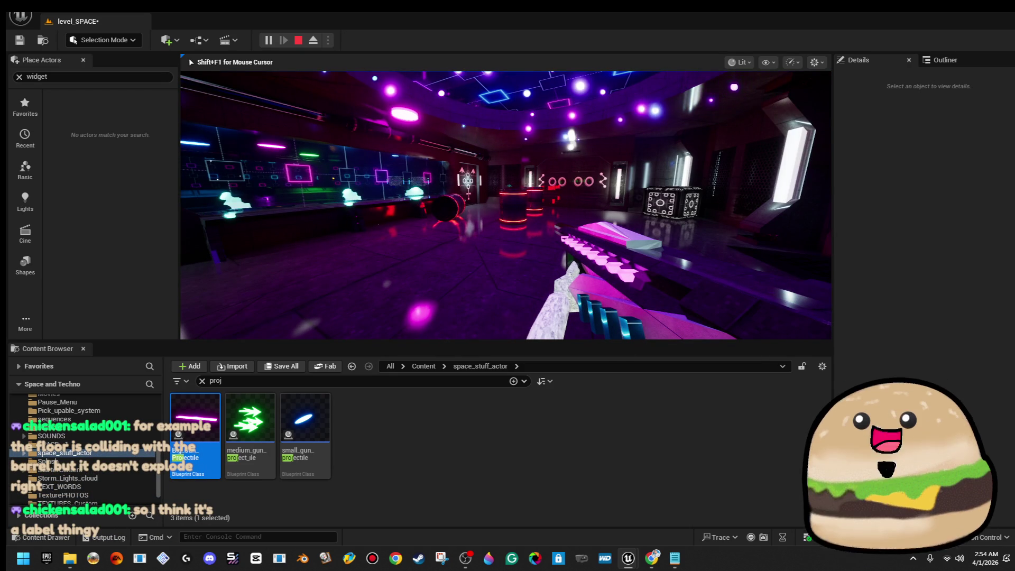
{"action": "key", "text": "Escape"}
Open the space_barrel blueprint for editing from the barrel's right-click menu in the level
{"action": "left_click", "coordinate": [767, 175]}
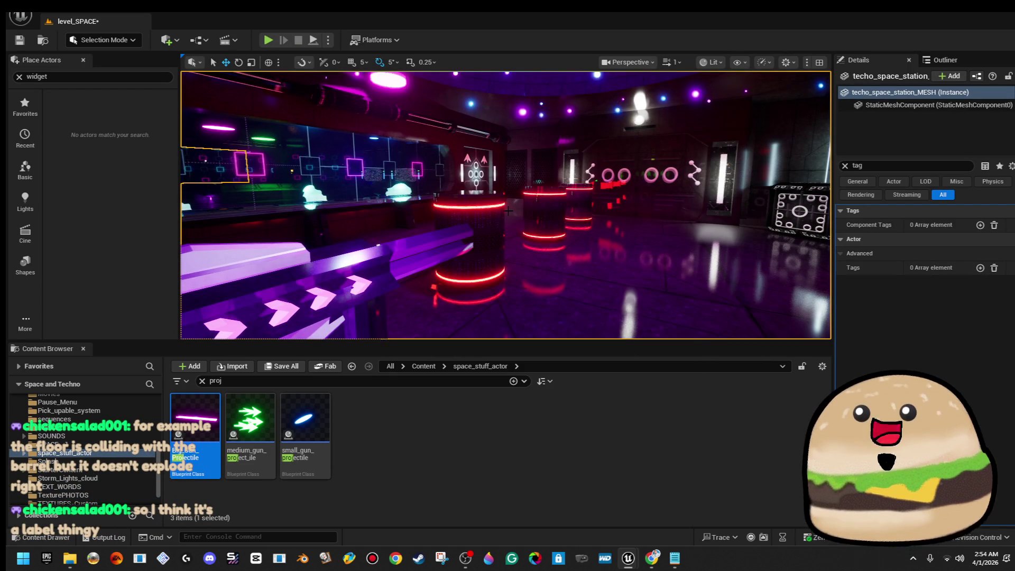
{"action": "right_click", "coordinate": [515, 209]}
{"action": "right_click", "coordinate": [483, 196]}
{"action": "left_click", "coordinate": [556, 205]}
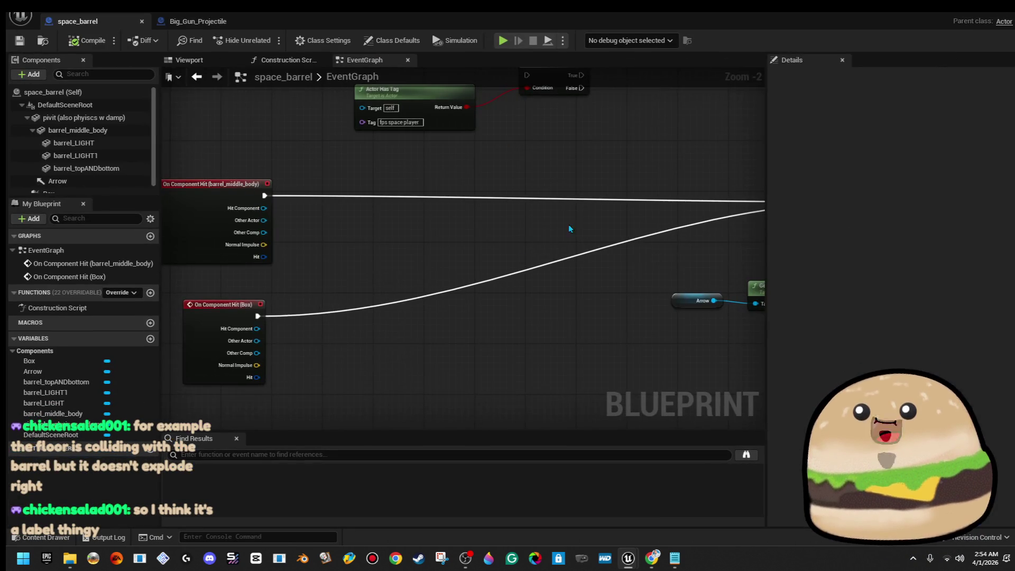
Review the barrel's hit-event nodes in the EventGraph, then return to the Big_Gun_Projectile blueprint
{"action": "scroll", "coordinate": [534, 179], "scroll_direction": "down", "scroll_amount": 2}
{"action": "mouse_move", "coordinate": [495, 117]}
{"action": "left_mouse_down"}
{"action": "mouse_move", "coordinate": [418, 240]}
{"action": "mouse_move", "coordinate": [497, 249]}
{"action": "mouse_move", "coordinate": [454, 313]}
{"action": "left_mouse_up"}
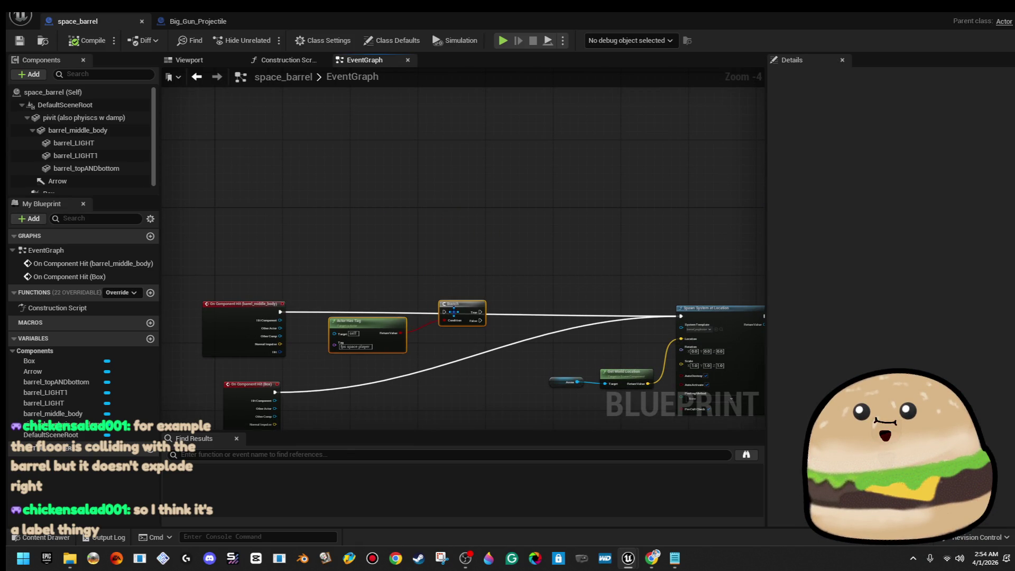
{"action": "left_click", "coordinate": [200, 25]}
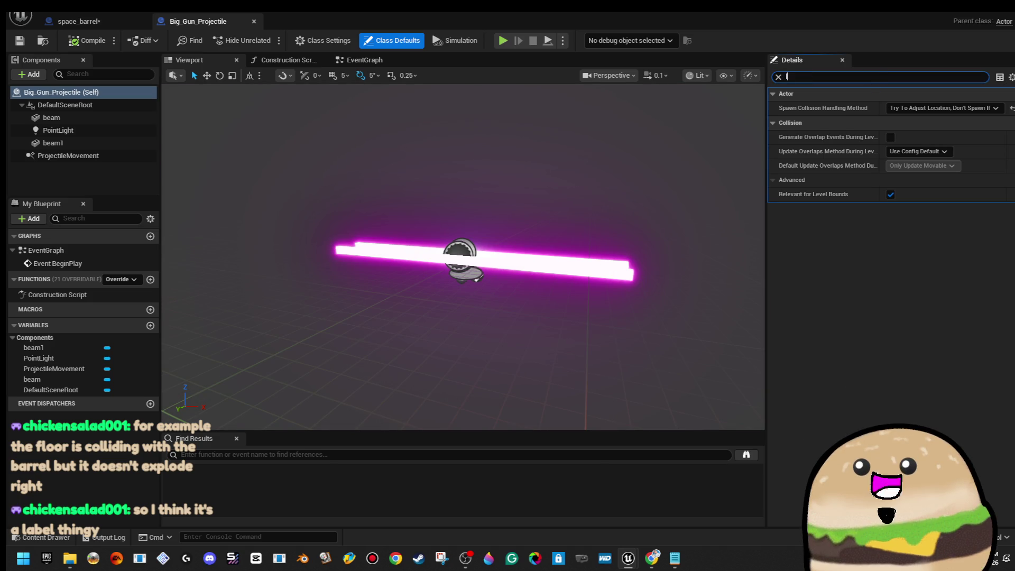
Filter Details by 'coll' and reset spawn collision handling to Always Spawn, Ignore Collisions
{"action": "type", "text": "laav"}
{"action": "key", "text": "BackSpace"}
{"action": "type", "text": "bel"}
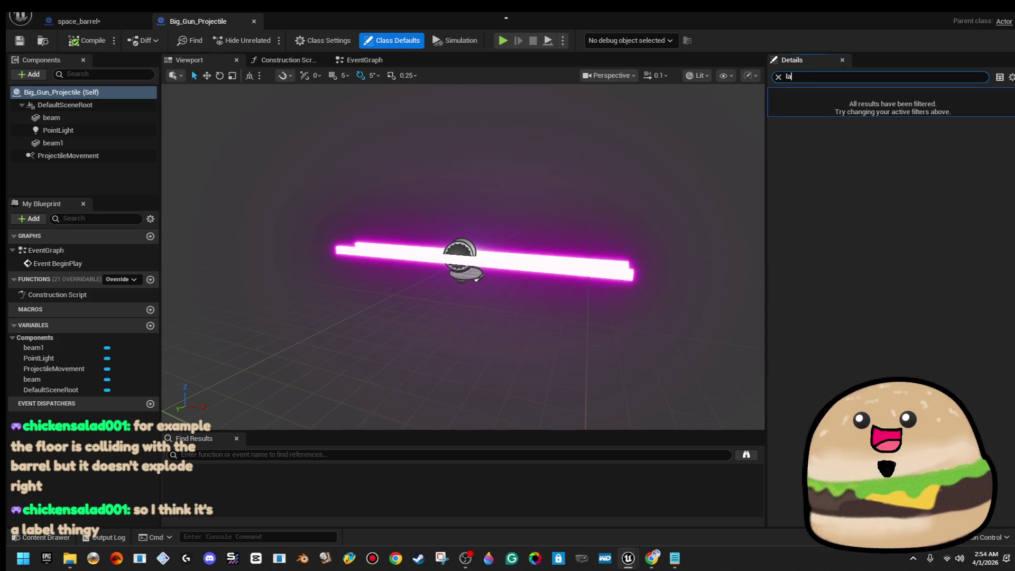
{"action": "key", "text": "BackSpace"}
{"action": "key", "text": "BackSpace"}
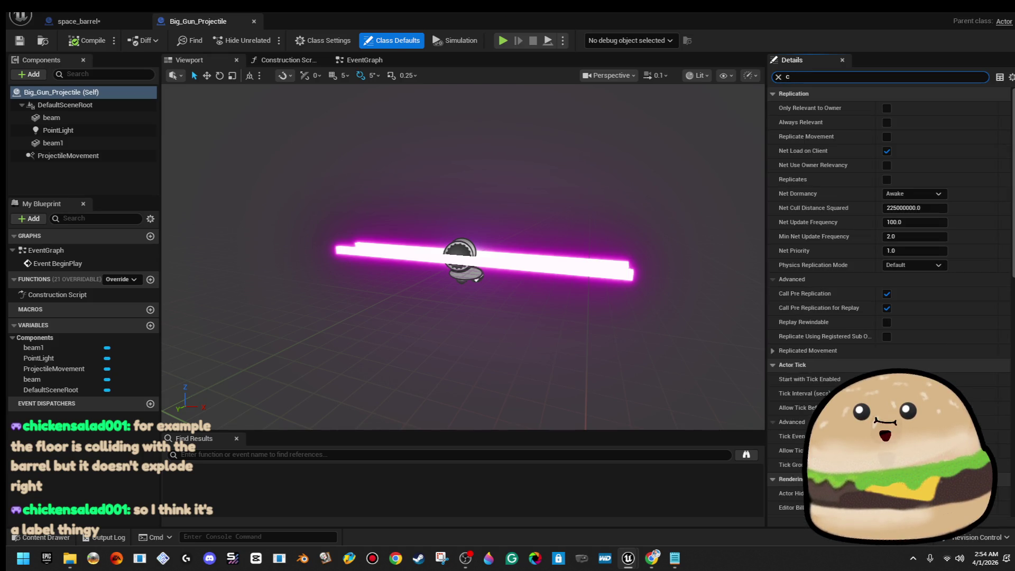
{"action": "type", "text": "olli"}
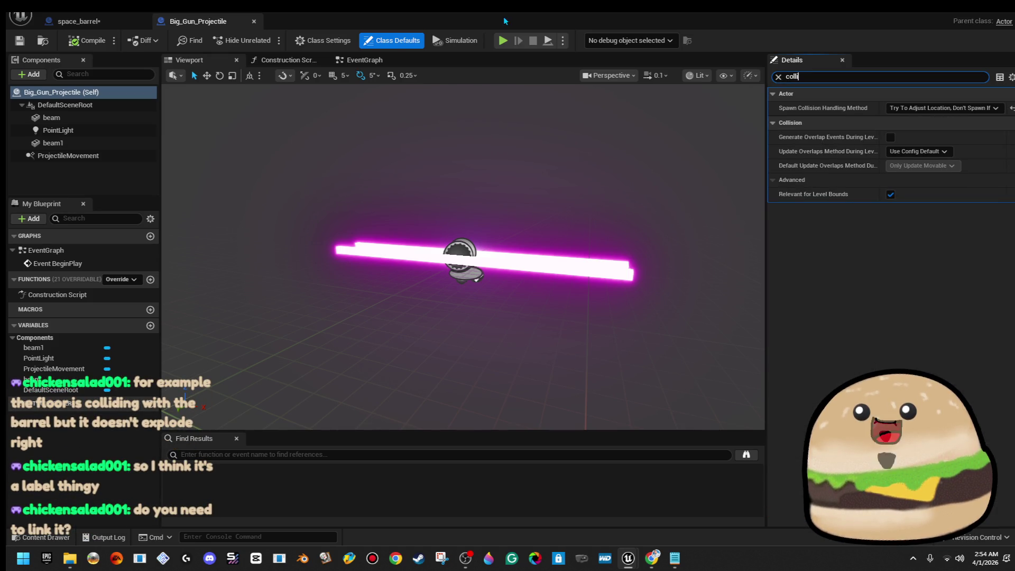
{"action": "left_click", "coordinate": [1013, 108]}
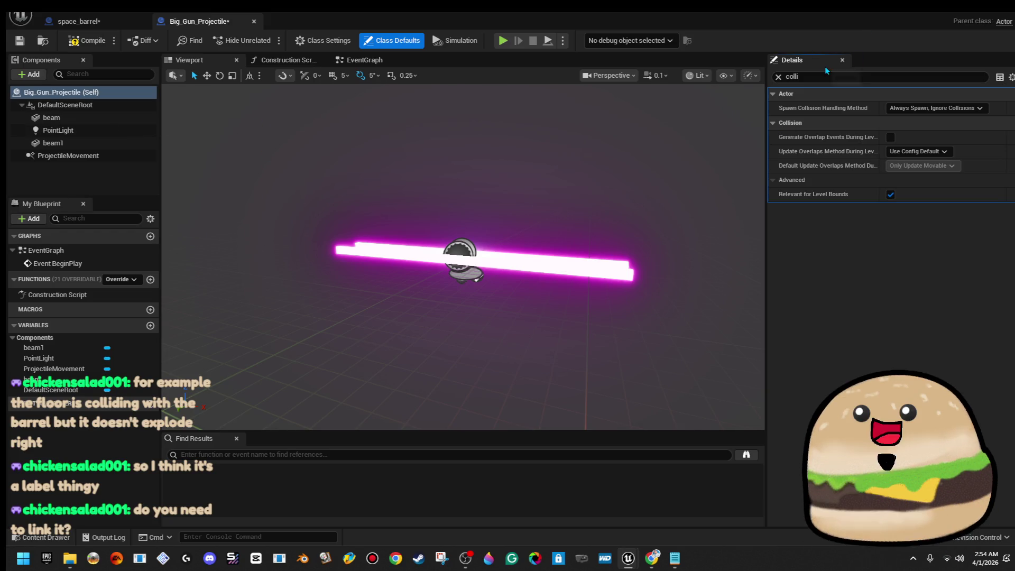
Check the 'ammo' component tags on the beam and beam1 components
{"action": "type", "text": "tag"}
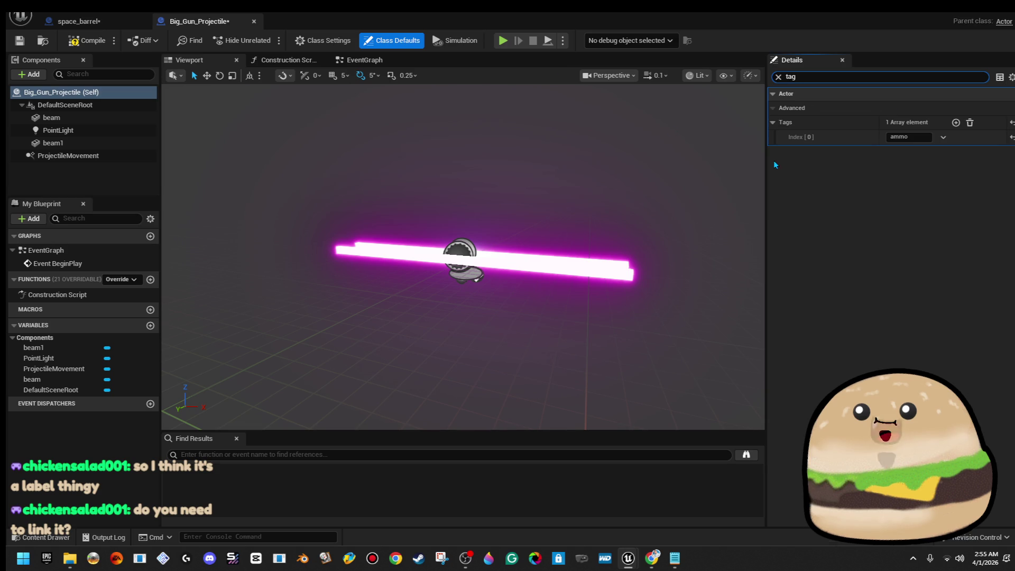
{"action": "left_click", "coordinate": [910, 141]}
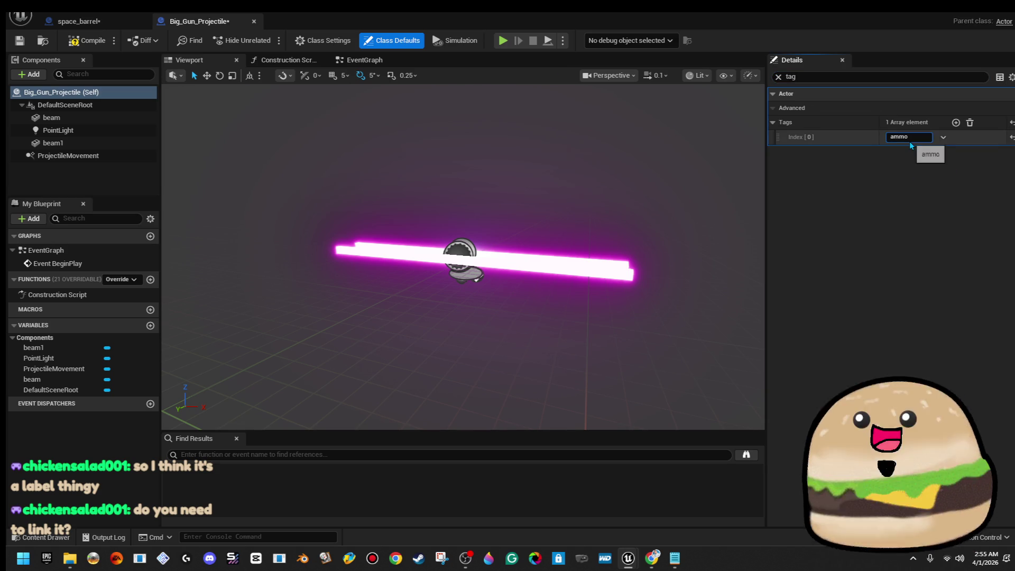
{"action": "left_click", "coordinate": [108, 119]}
{"action": "left_click", "coordinate": [110, 145]}
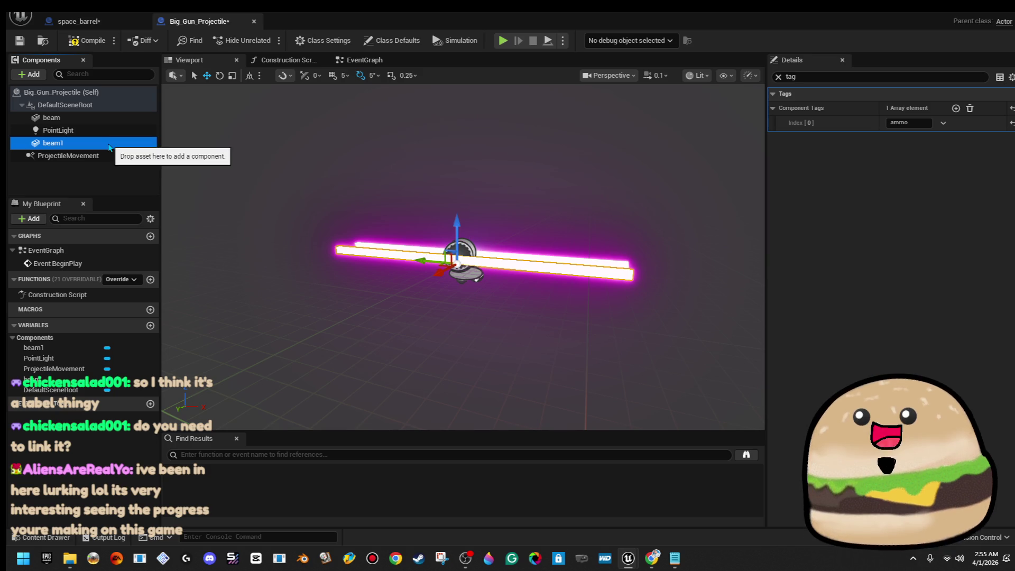
Add an 'ammo' component tag to DefaultSceneRoot and return to the level
{"action": "left_click", "coordinate": [113, 105]}
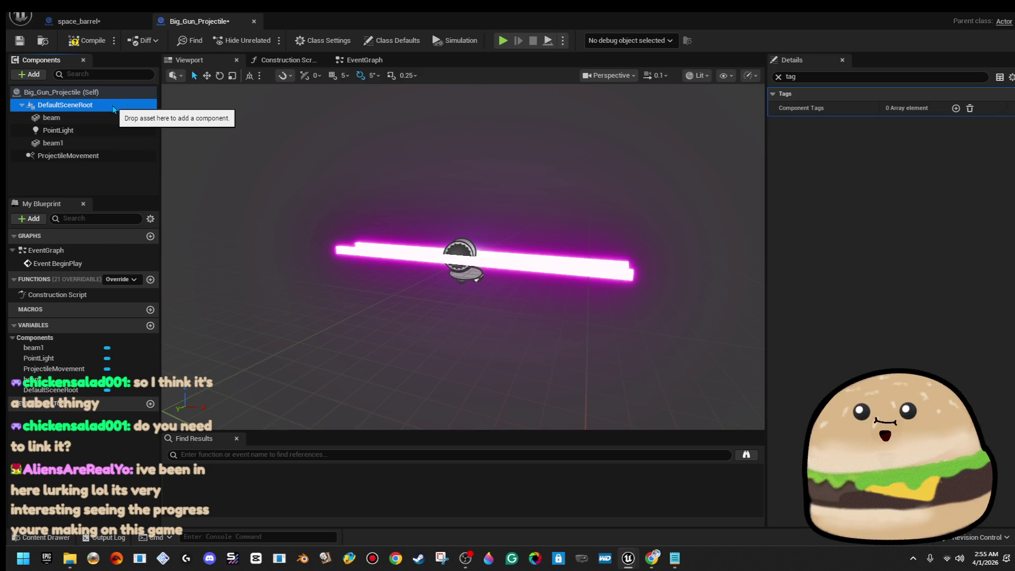
{"action": "left_click", "coordinate": [956, 107]}
{"action": "left_click", "coordinate": [914, 123]}
{"action": "type", "text": "ammo"}
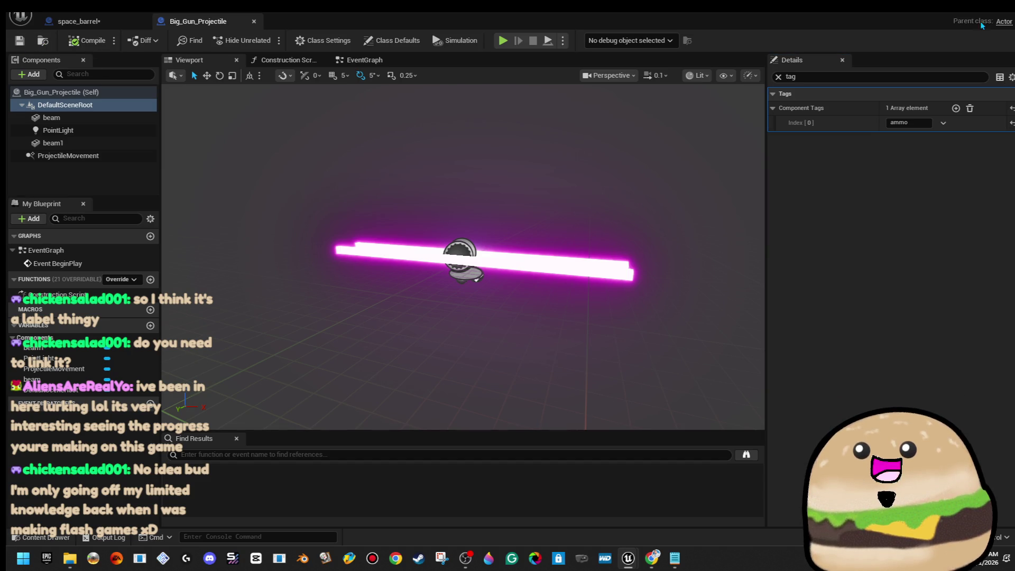
{"action": "left_click", "coordinate": [965, 15]}
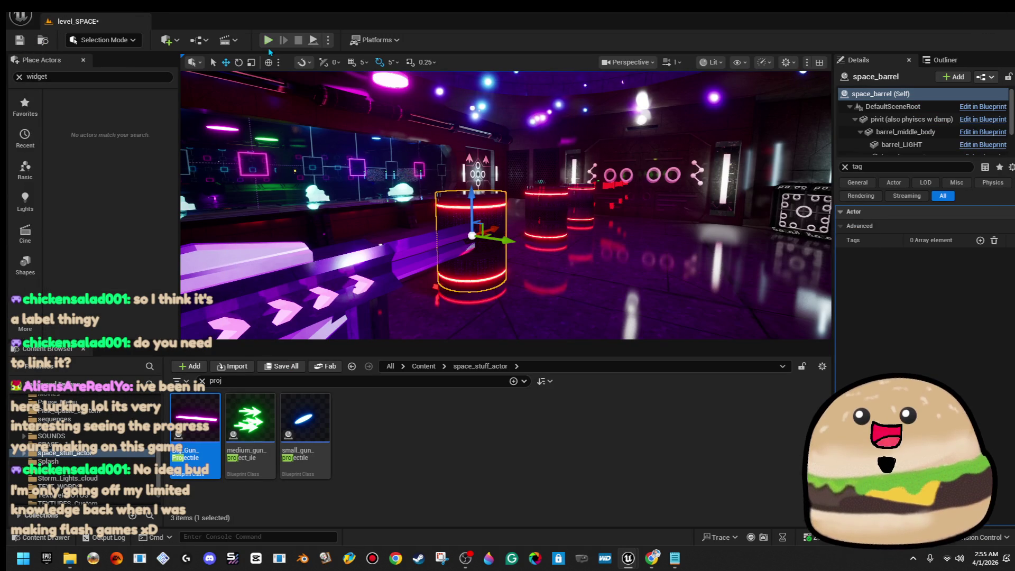
{"action": "left_click", "coordinate": [268, 41]}
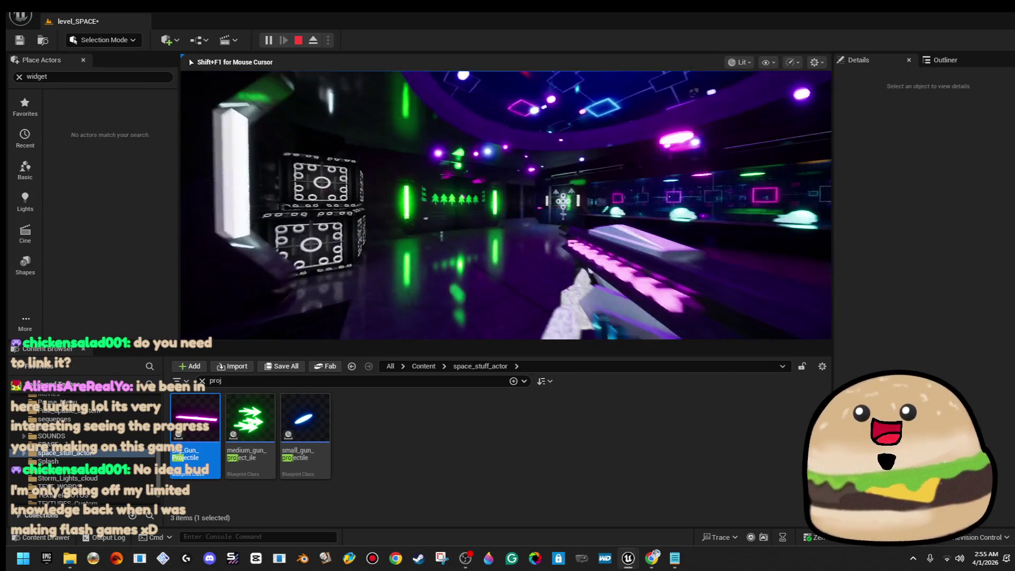
{"action": "key", "text": "Escape"}
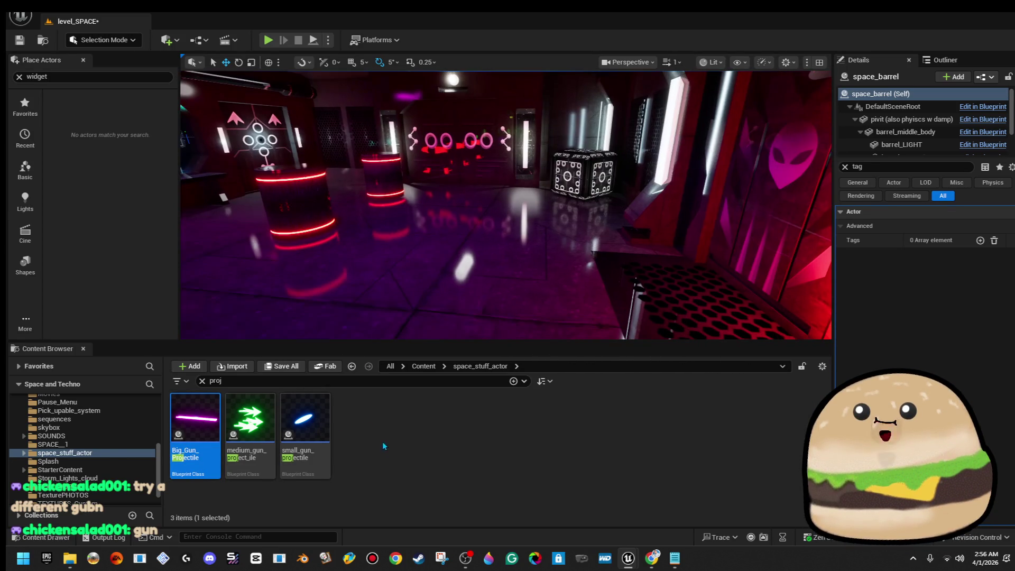
Place gun_medium_actor_spinning and gun_small_actor_spinning in the level, removing the stray space gun mesh
{"action": "left_click", "coordinate": [333, 381]}
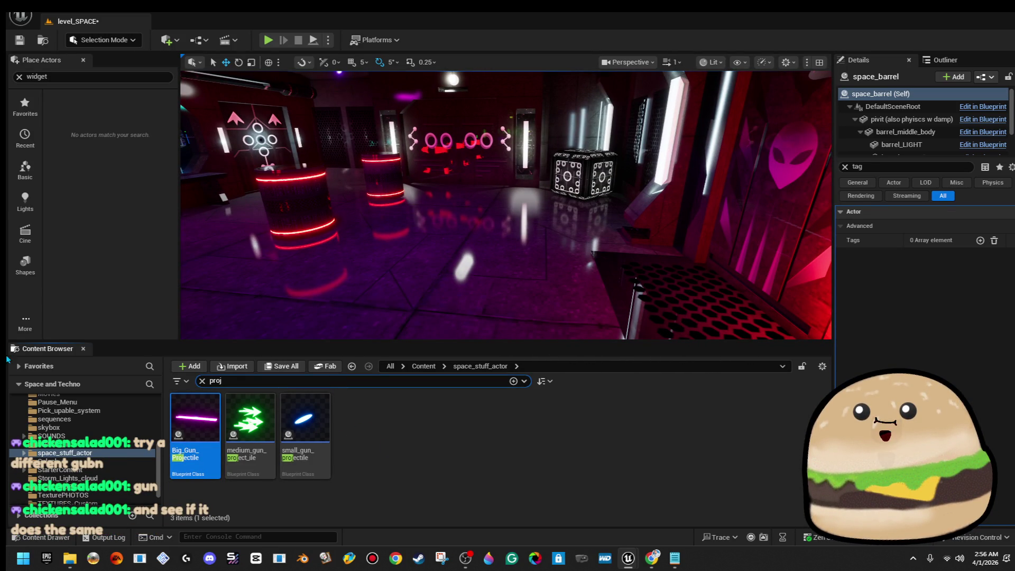
{"action": "key", "text": "BackSpace"}
{"action": "type", "text": "gu"}
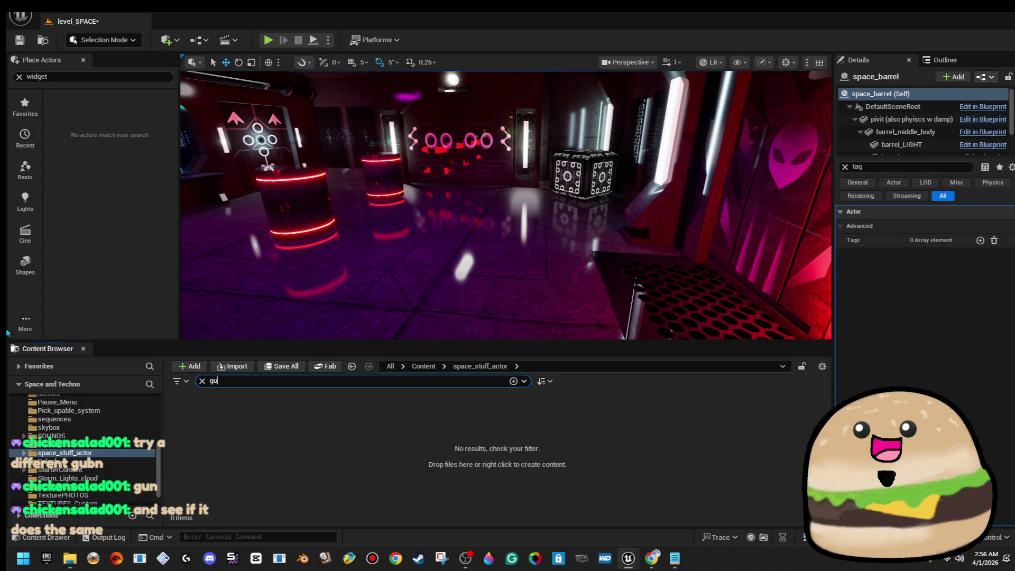
{"action": "type", "text": "n"}
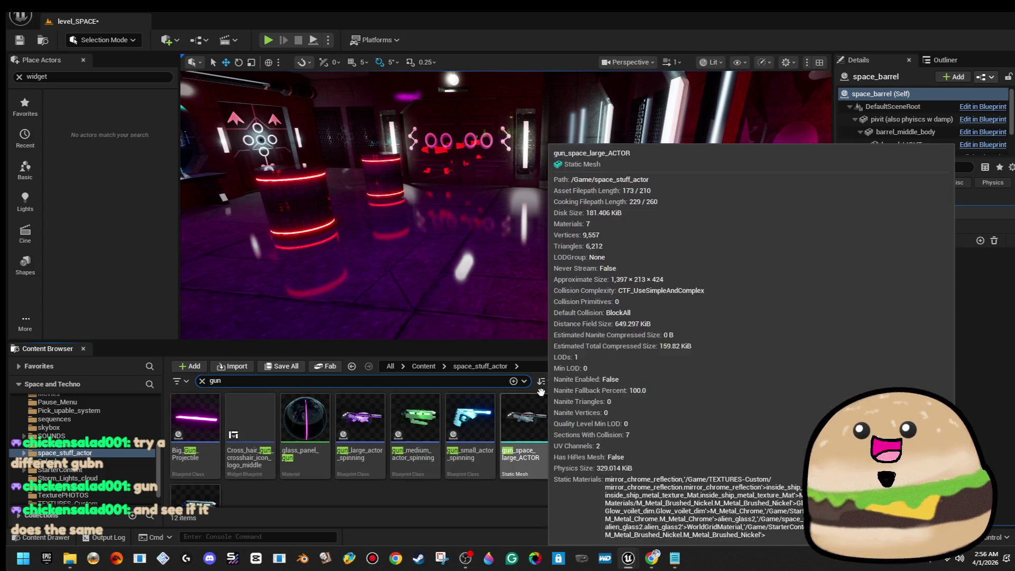
{"action": "mouse_move", "coordinate": [423, 415]}
{"action": "left_mouse_down"}
{"action": "mouse_move", "coordinate": [576, 216]}
{"action": "mouse_move", "coordinate": [545, 212]}
{"action": "mouse_move", "coordinate": [538, 190]}
{"action": "left_mouse_up"}
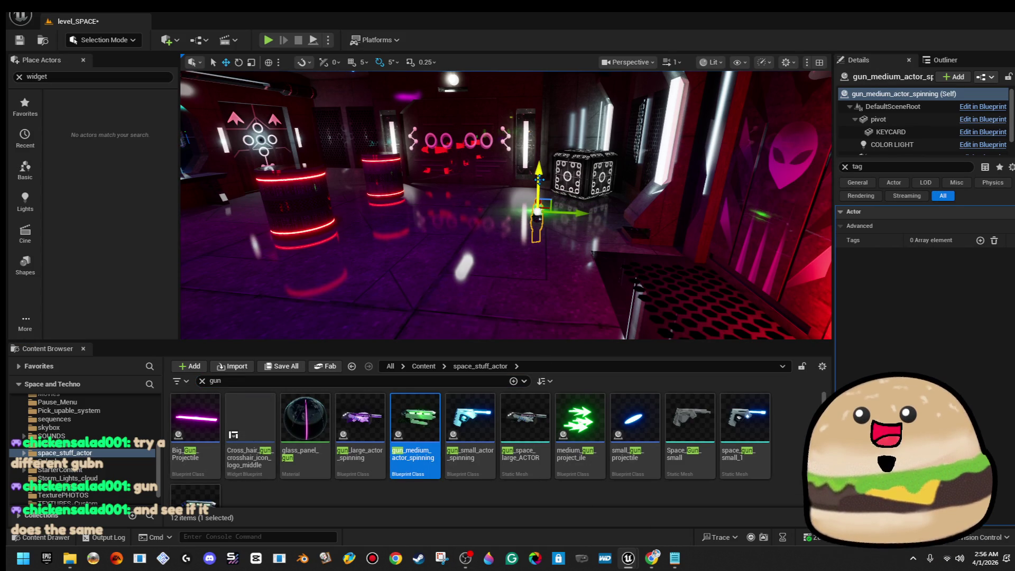
{"action": "left_click_drag", "start_coordinate": [741, 419], "coordinate": [464, 260]}
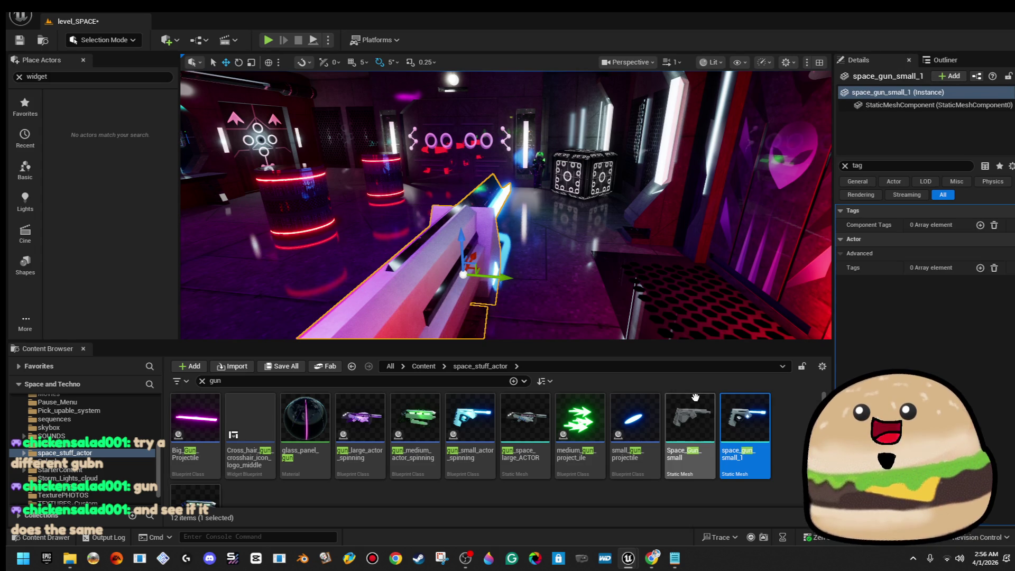
{"action": "key", "text": "Delete"}
{"action": "mouse_move", "coordinate": [470, 418]}
{"action": "left_mouse_down"}
{"action": "mouse_move", "coordinate": [326, 245]}
{"action": "mouse_move", "coordinate": [228, 222]}
{"action": "mouse_move", "coordinate": [225, 212]}
{"action": "left_mouse_up"}
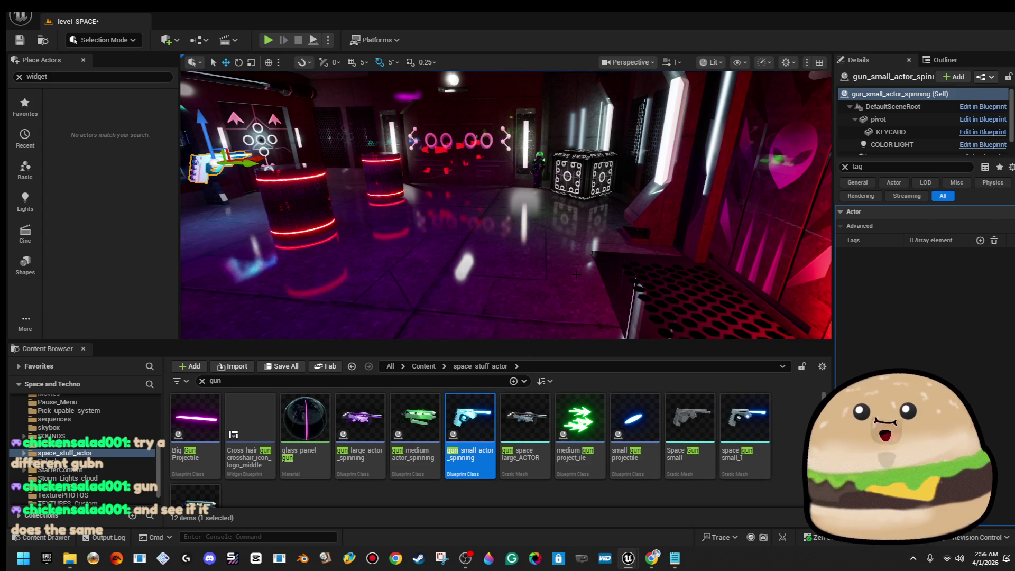
{"action": "right_click", "coordinate": [528, 182]}
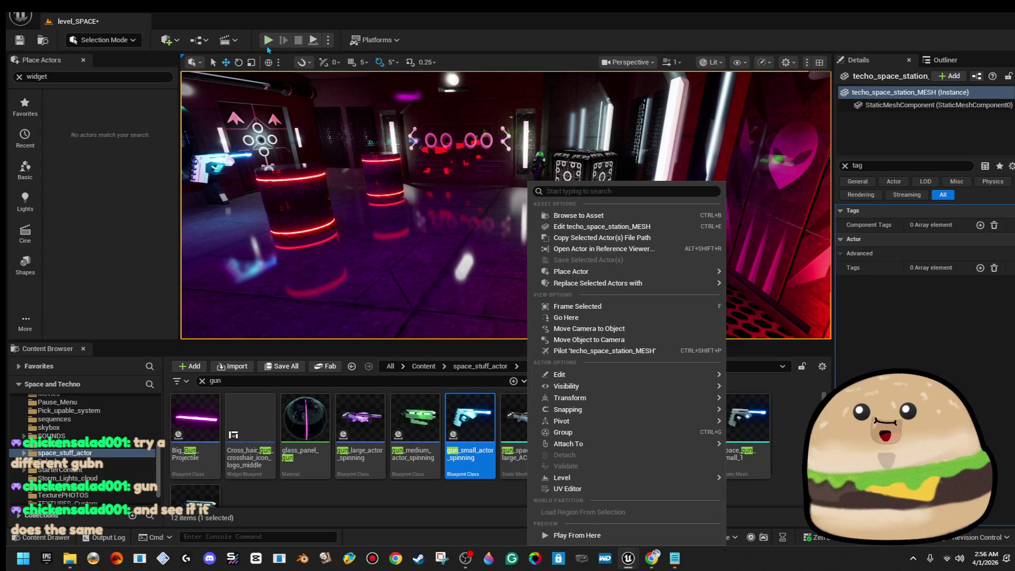
Playtest the level, walking through the alien door into the neon room, then stop
{"action": "left_click", "coordinate": [268, 41]}
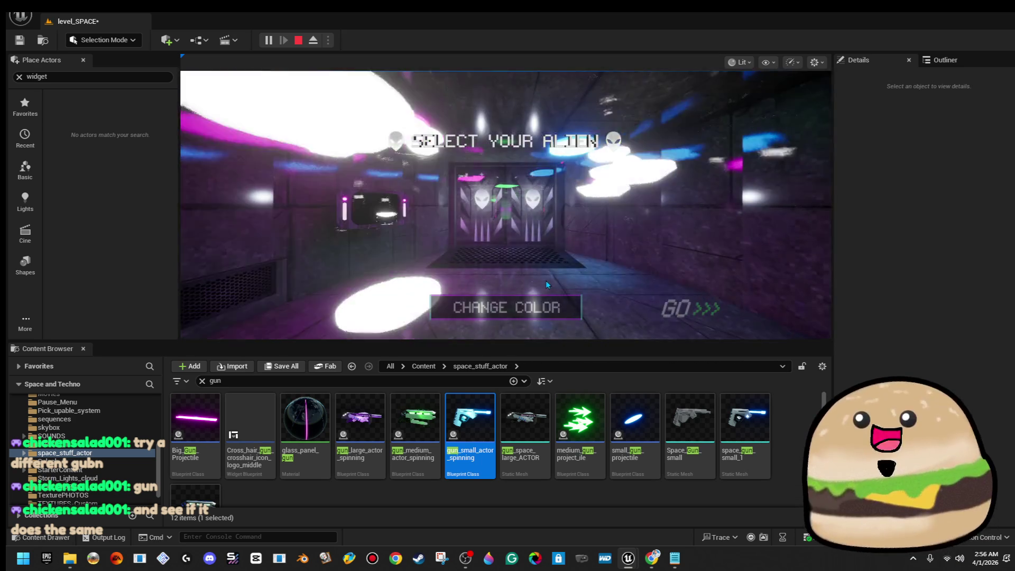
{"action": "left_click", "coordinate": [546, 281]}
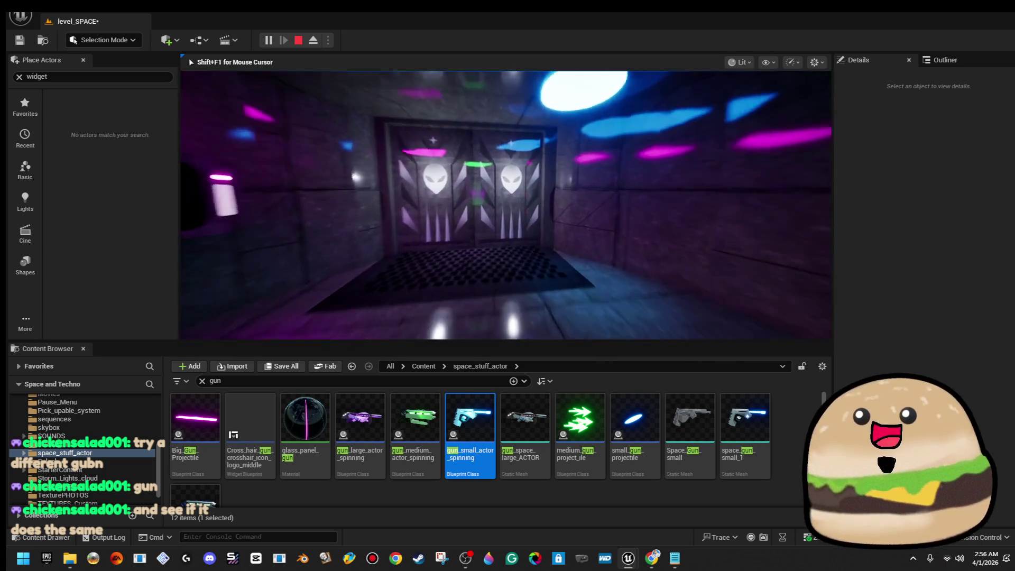
{"action": "key", "text": "w"}
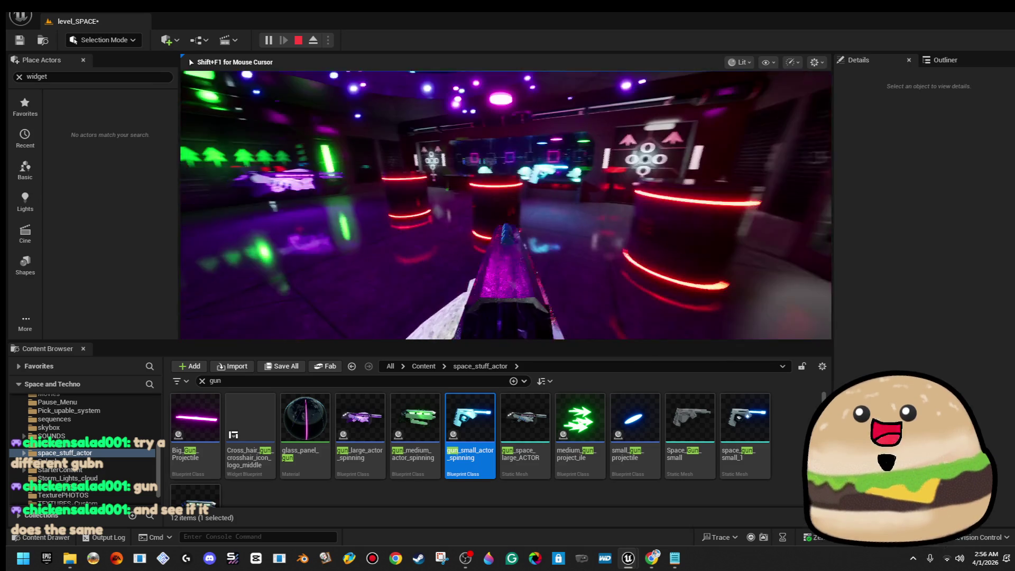
{"action": "key", "text": "w"}
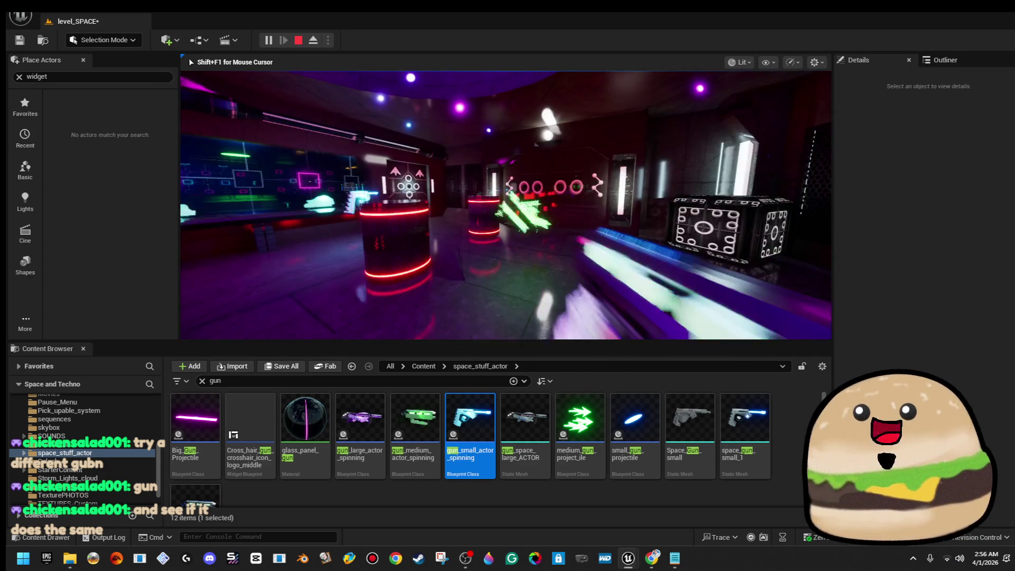
{"action": "key", "text": "Escape"}
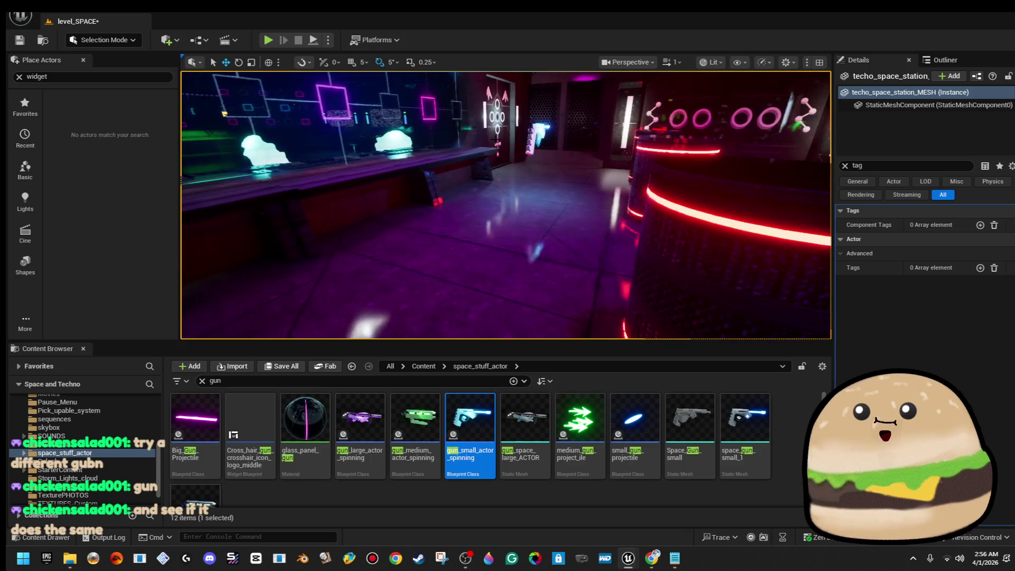
Run a second playtest past the alien selection screen, then stop and return to the editor
{"action": "left_click", "coordinate": [269, 44]}
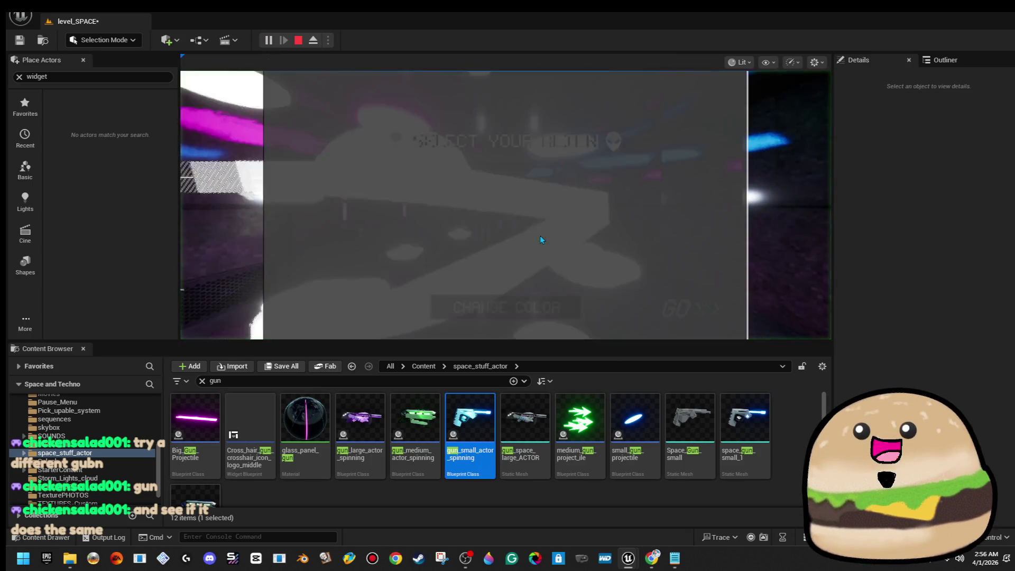
{"action": "left_click", "coordinate": [541, 240]}
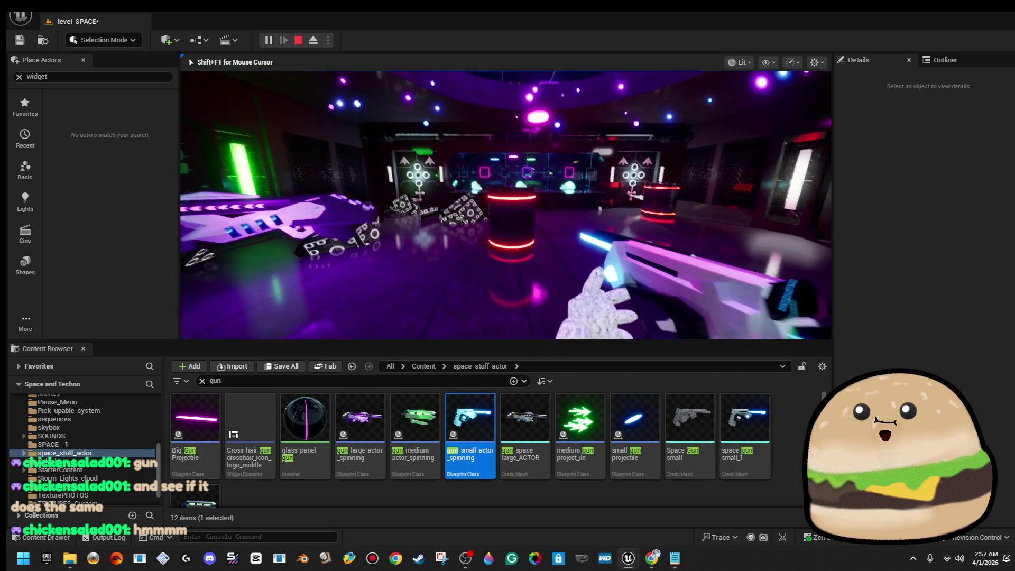
{"action": "key", "text": "Escape"}
{"action": "left_click", "coordinate": [588, 311]}
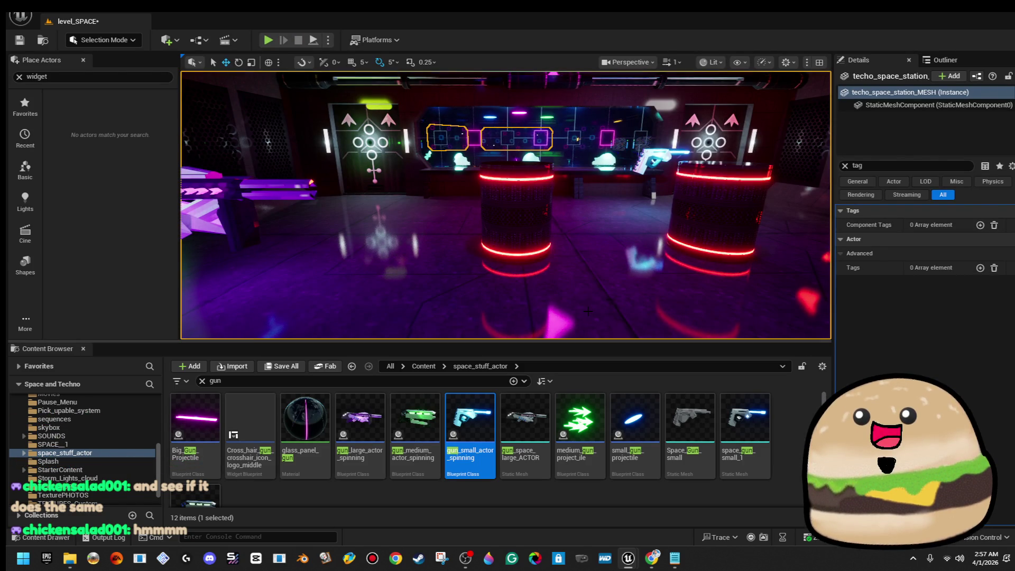
Search the Content Browser for 'proje' and open the Big_Gun_Projectile blueprint
{"action": "left_click_drag", "start_coordinate": [588, 311], "coordinate": [588, 311]}
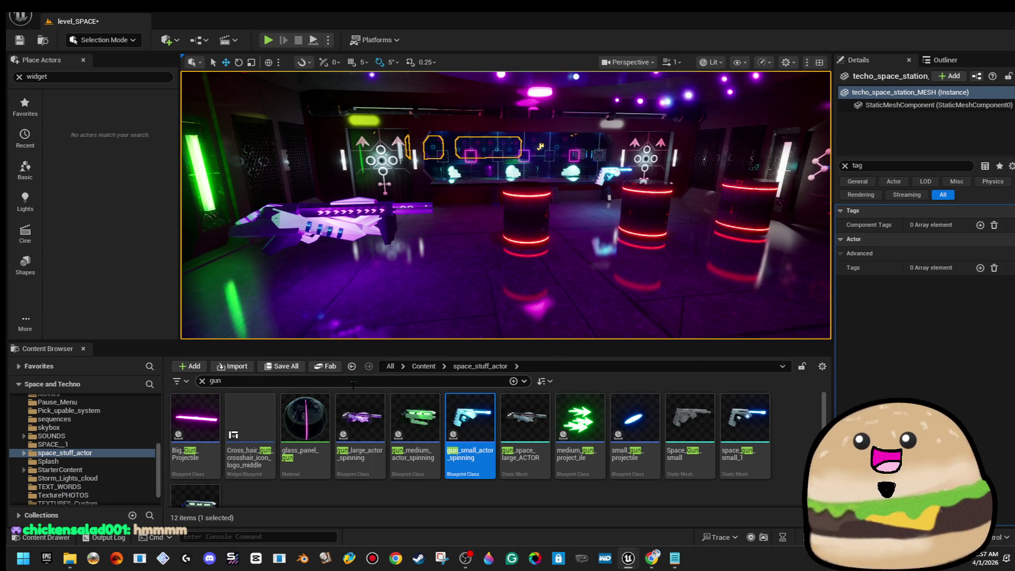
{"action": "left_click", "coordinate": [341, 377]}
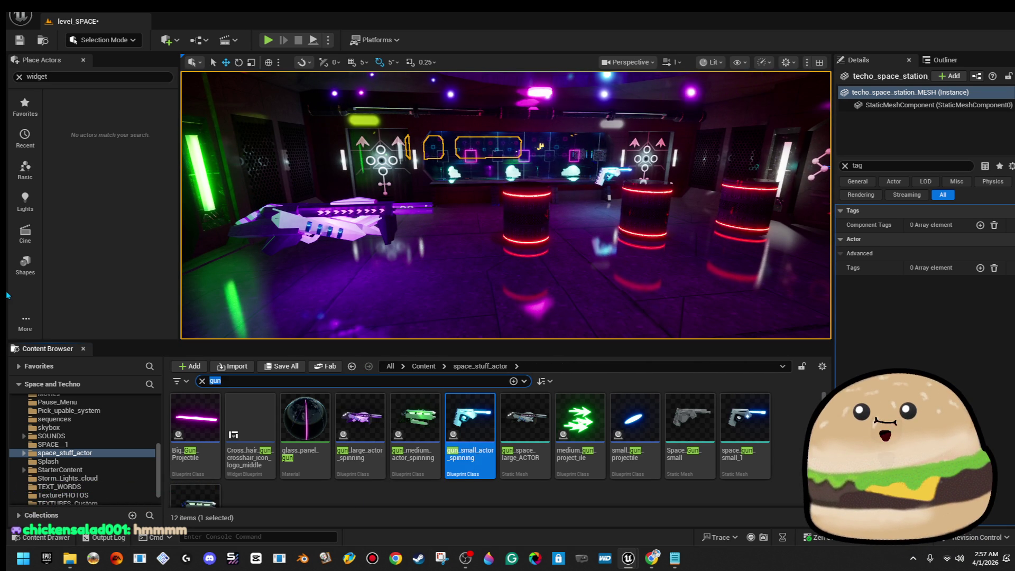
{"action": "type", "text": "project"}
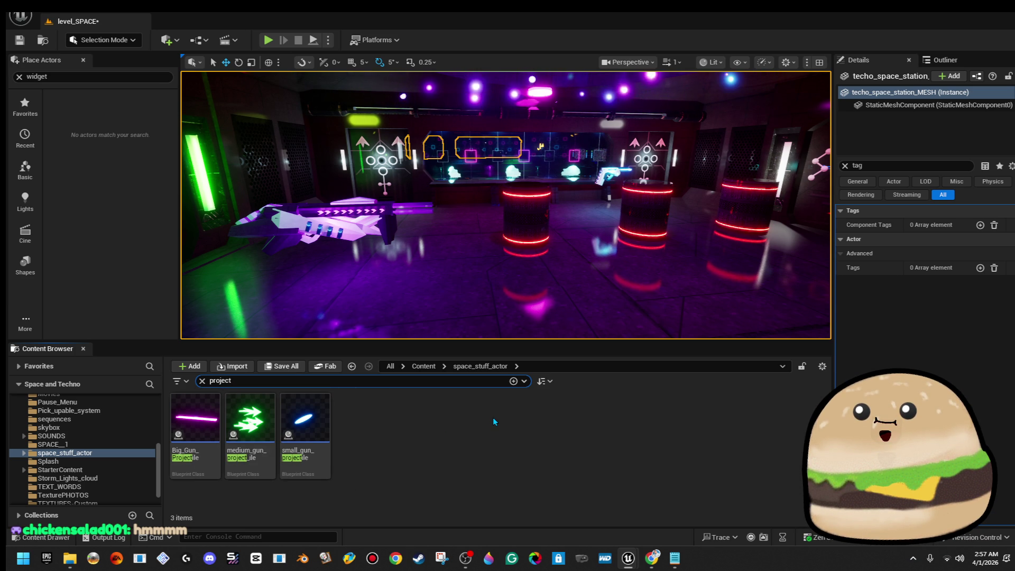
{"action": "left_click", "coordinate": [212, 413]}
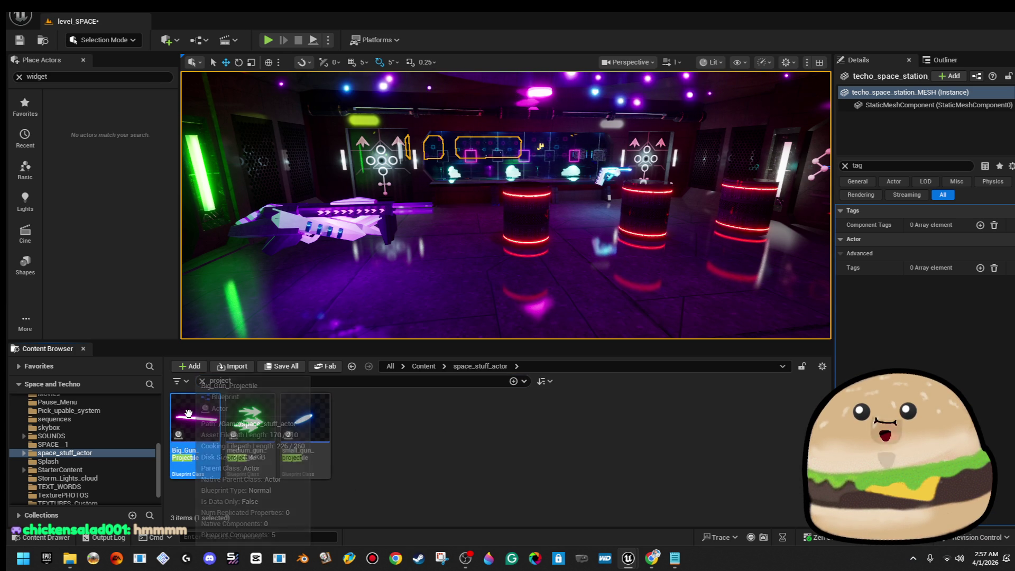
{"action": "mouse_move", "coordinate": [209, 413]}
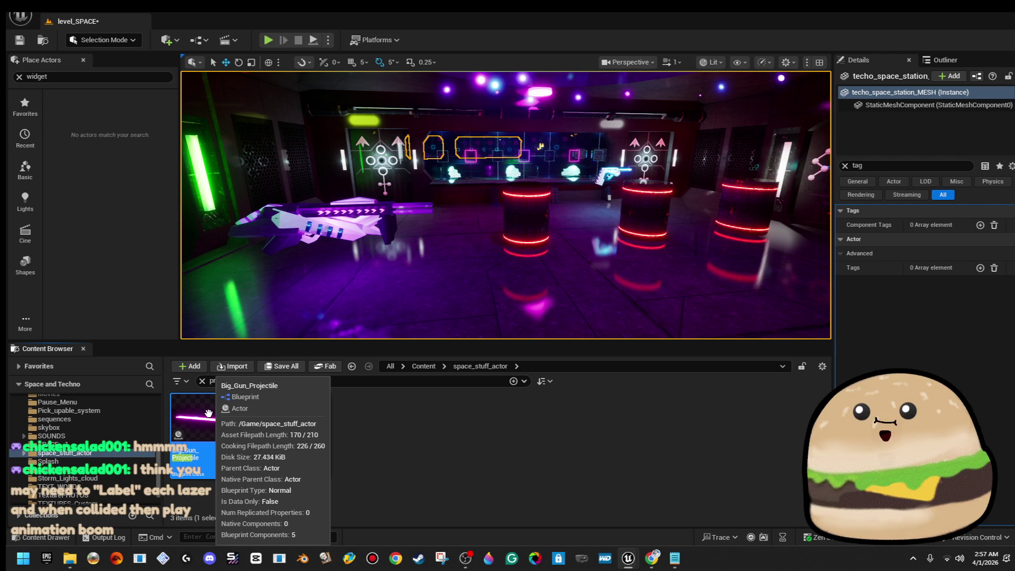
{"action": "double_click", "coordinate": [208, 413]}
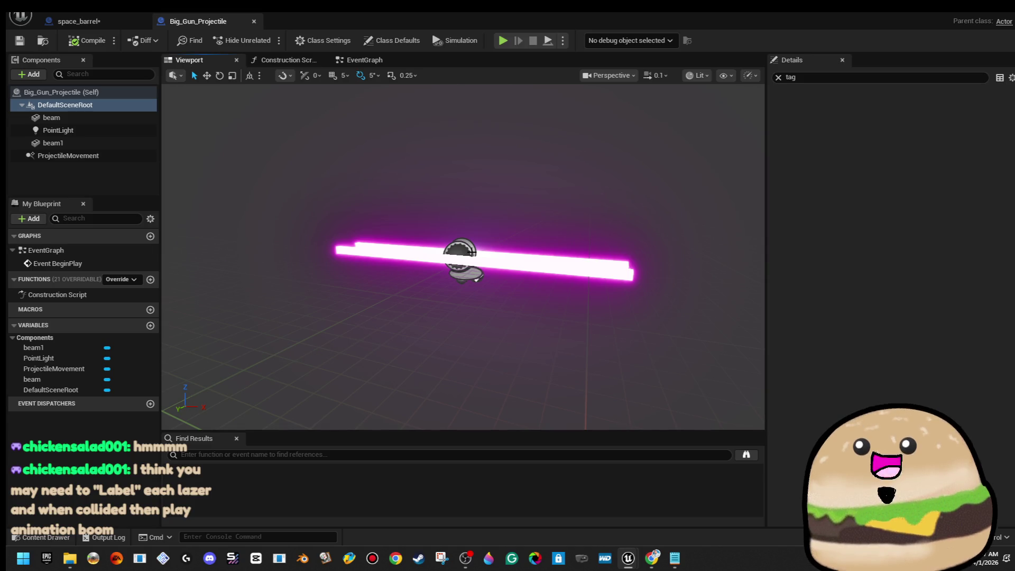
Select beam and beam1, check their 'ammo' tags, and filter Details by 'coll'
{"action": "left_click", "coordinate": [90, 118]}
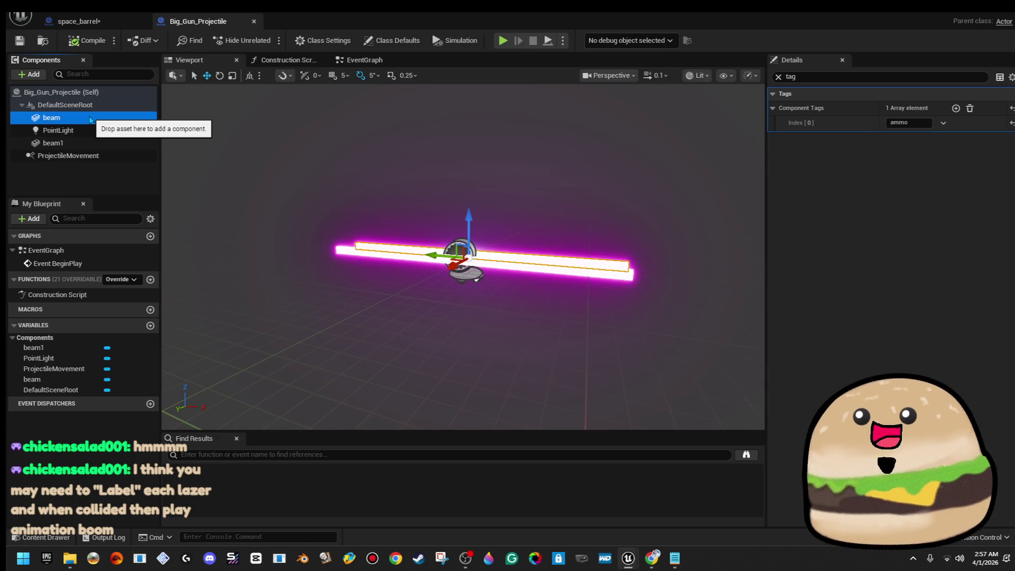
{"action": "left_click", "coordinate": [103, 143], "text": "ctrl"}
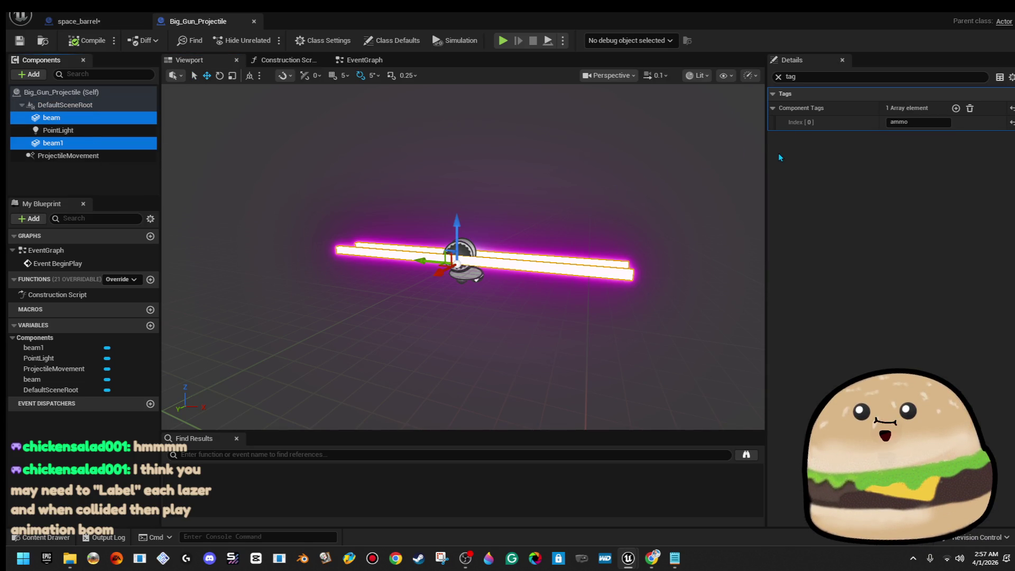
{"action": "left_click", "coordinate": [773, 94]}
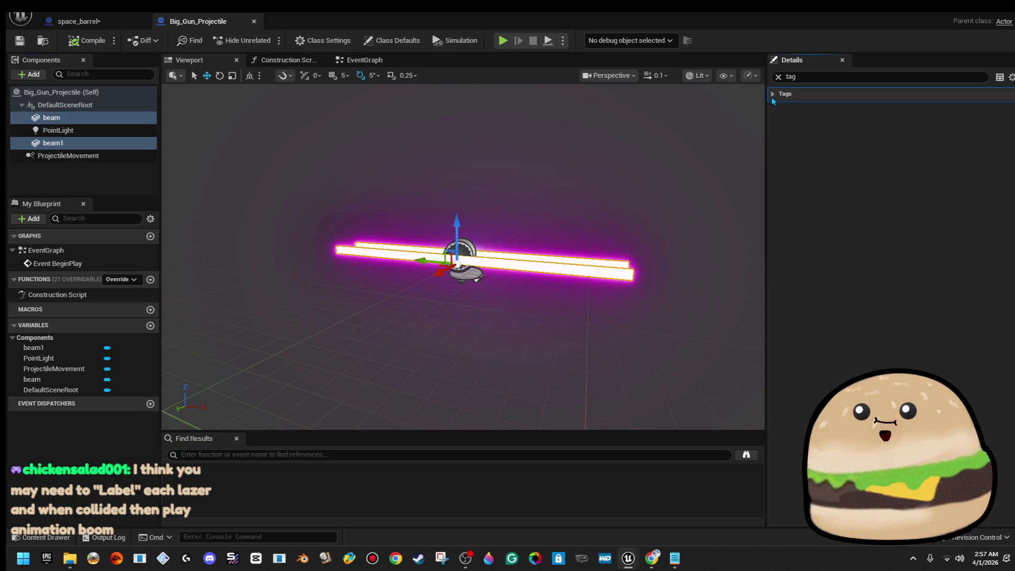
{"action": "left_click", "coordinate": [773, 94]}
{"action": "left_click", "coordinate": [779, 78]}
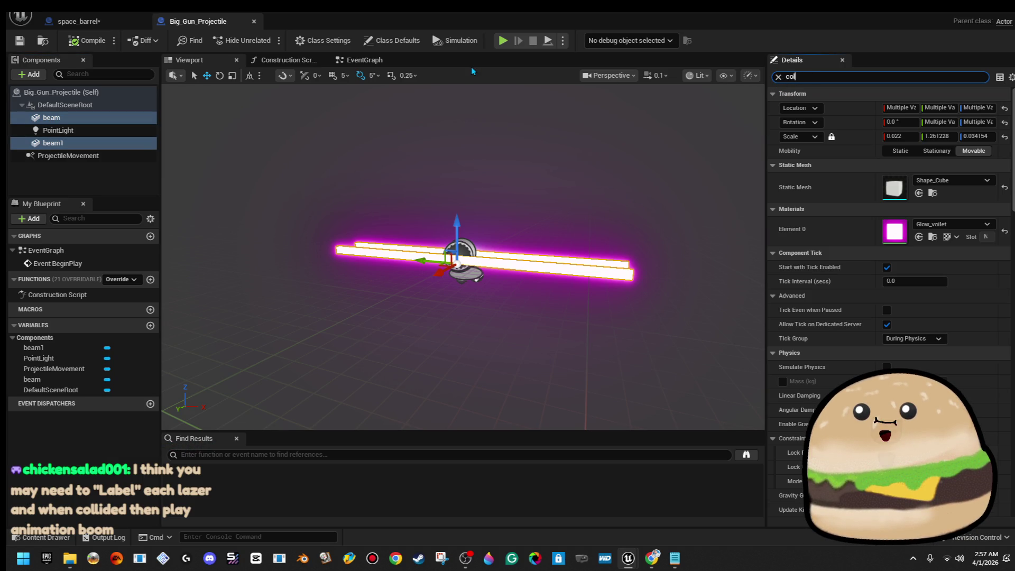
{"action": "type", "text": "l"}
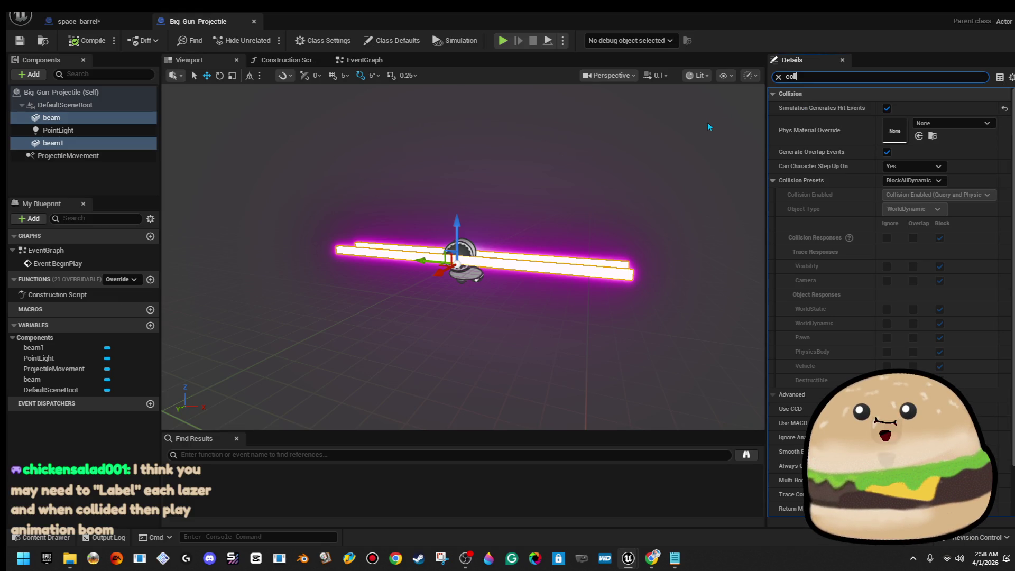
Enable Generate Overlap Events in Big_Gun_Projectile's Class Defaults and save
{"action": "left_click", "coordinate": [391, 41]}
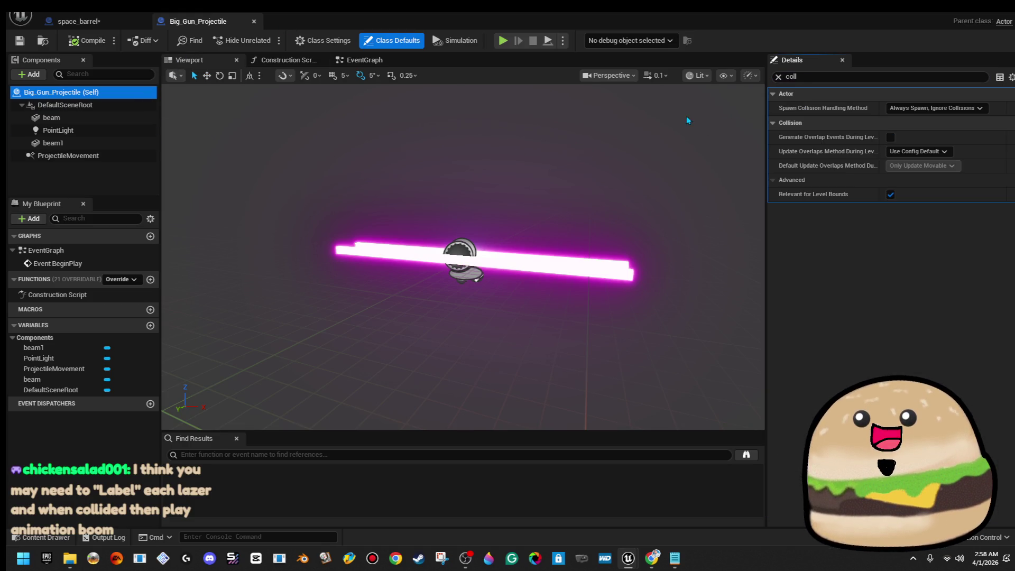
{"action": "left_click", "coordinate": [949, 110]}
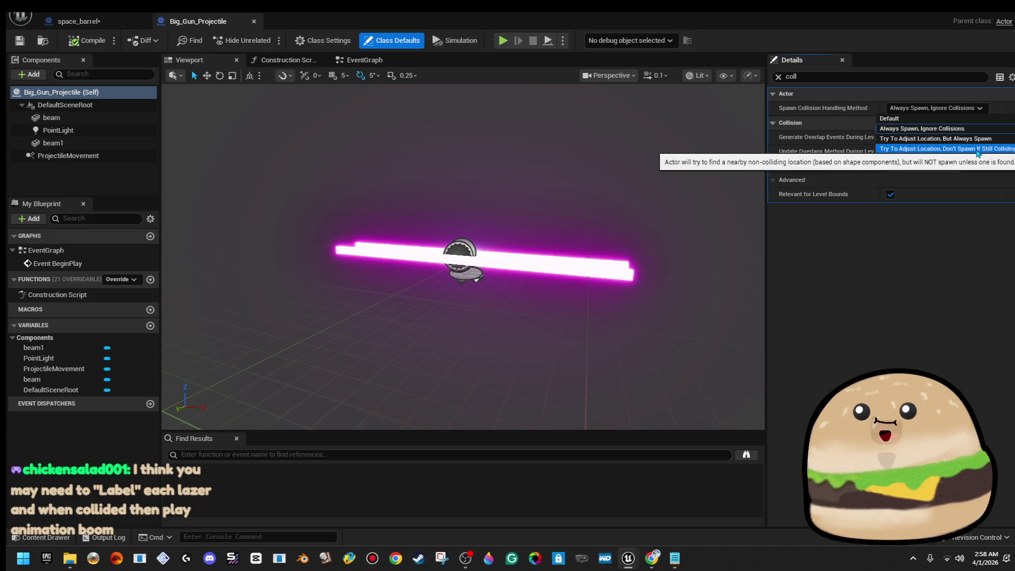
{"action": "left_click", "coordinate": [944, 249]}
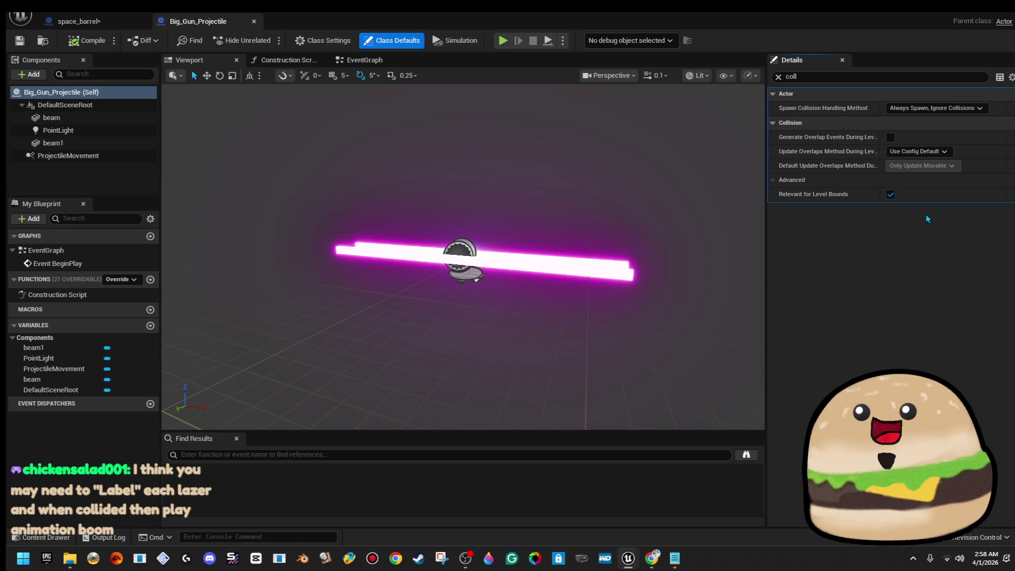
{"action": "left_click", "coordinate": [892, 137]}
{"action": "left_click", "coordinate": [27, 45]}
{"action": "left_click", "coordinate": [79, 22]}
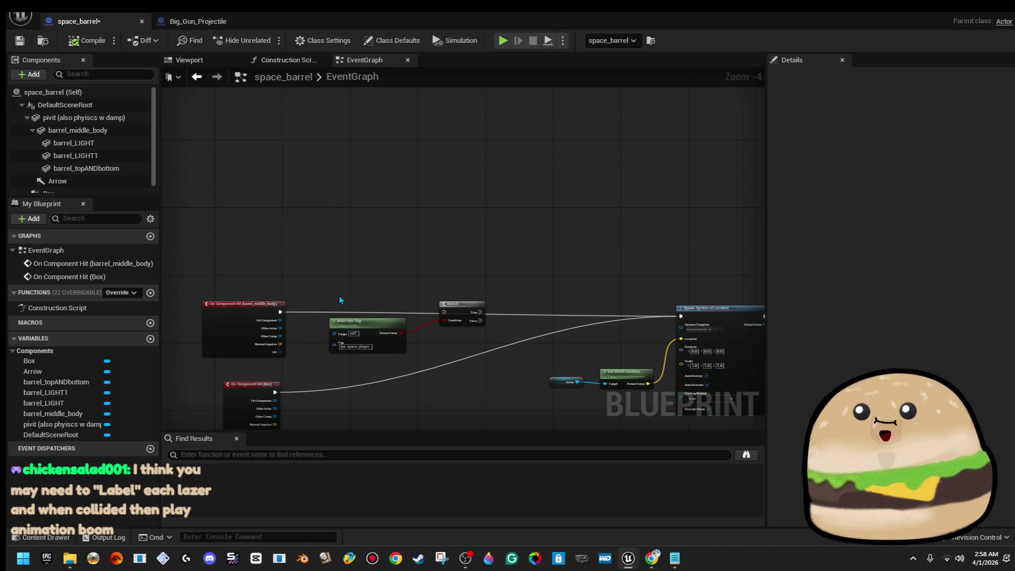
Select the barrel's Box collision and add an On Component Begin Overlap event
{"action": "scroll", "coordinate": [340, 300], "scroll_direction": "up", "scroll_amount": 4}
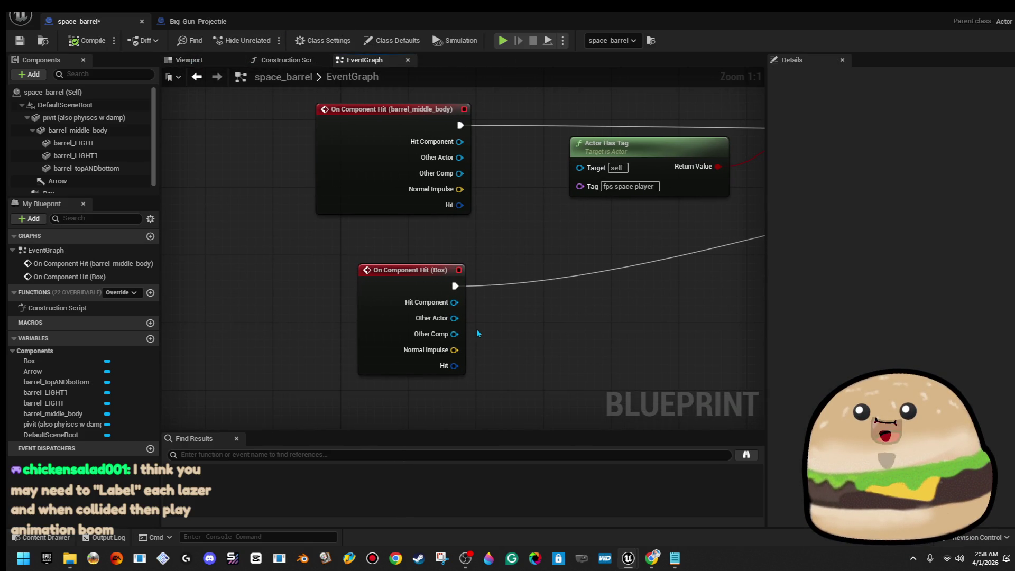
{"action": "left_click", "coordinate": [188, 60]}
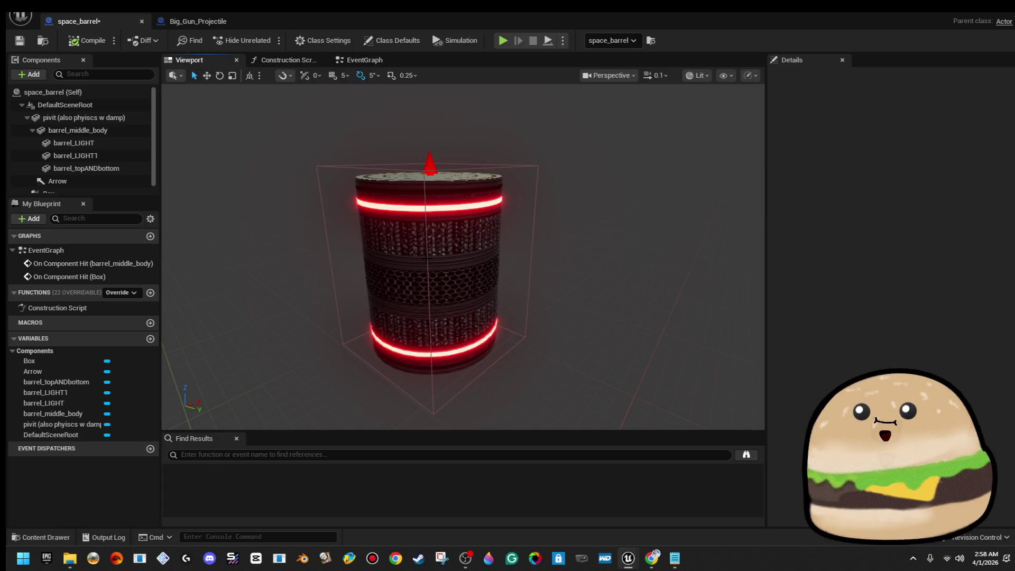
{"action": "left_click", "coordinate": [428, 258]}
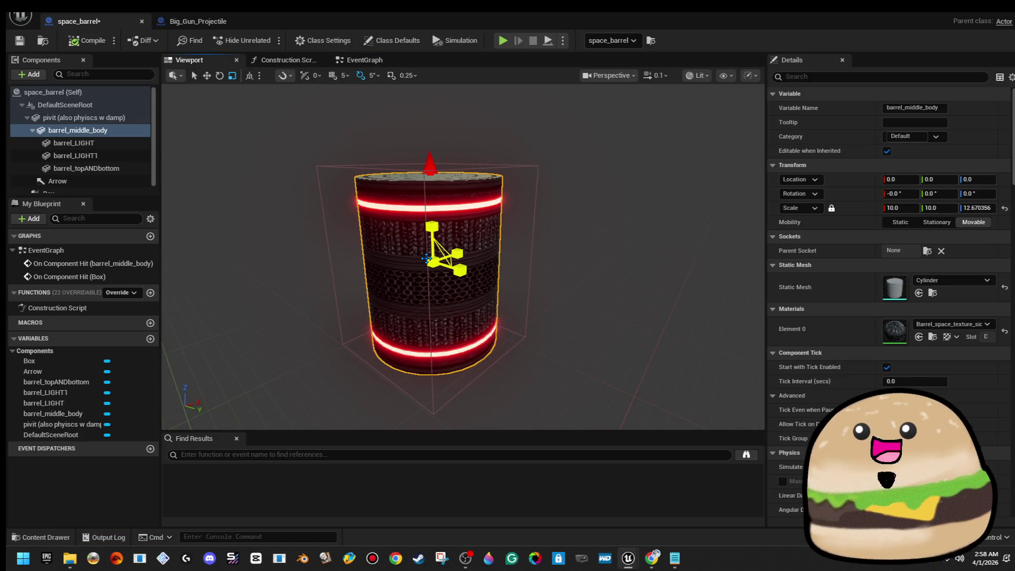
{"action": "left_click", "coordinate": [534, 209]}
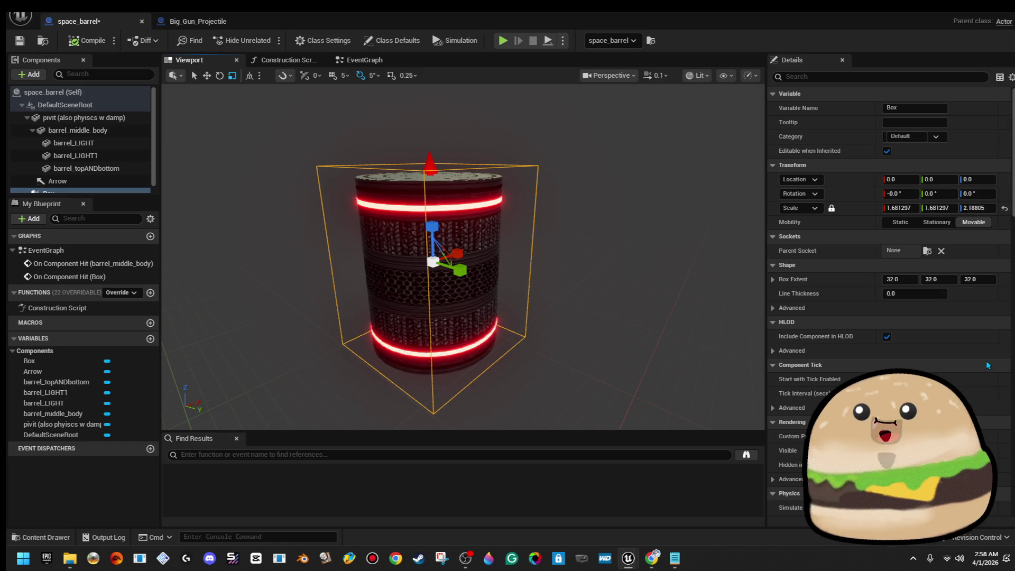
{"action": "scroll", "coordinate": [978, 365], "scroll_direction": "down", "scroll_amount": 15}
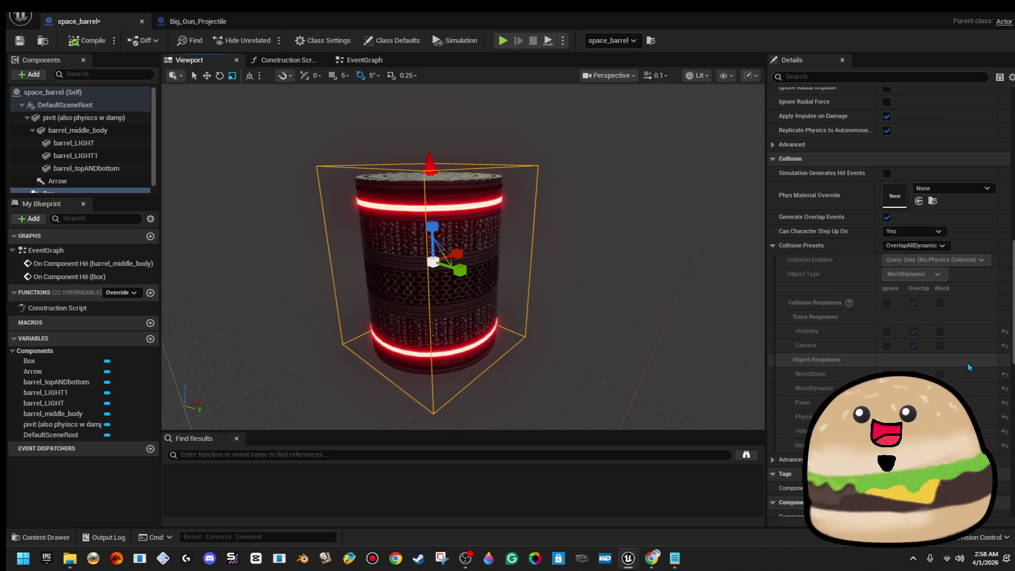
{"action": "scroll", "coordinate": [973, 365], "scroll_direction": "down", "scroll_amount": 10}
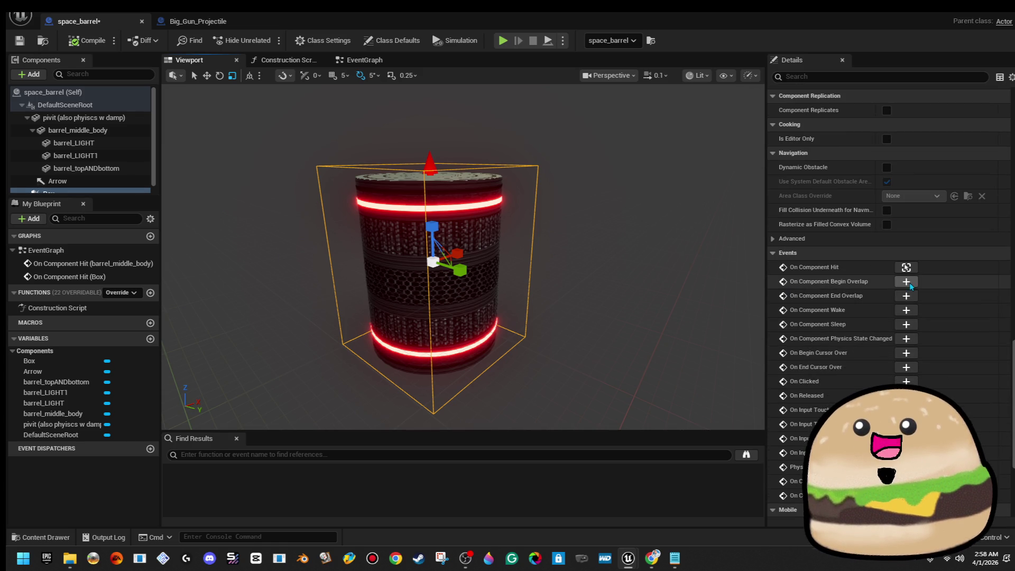
{"action": "left_click", "coordinate": [907, 282]}
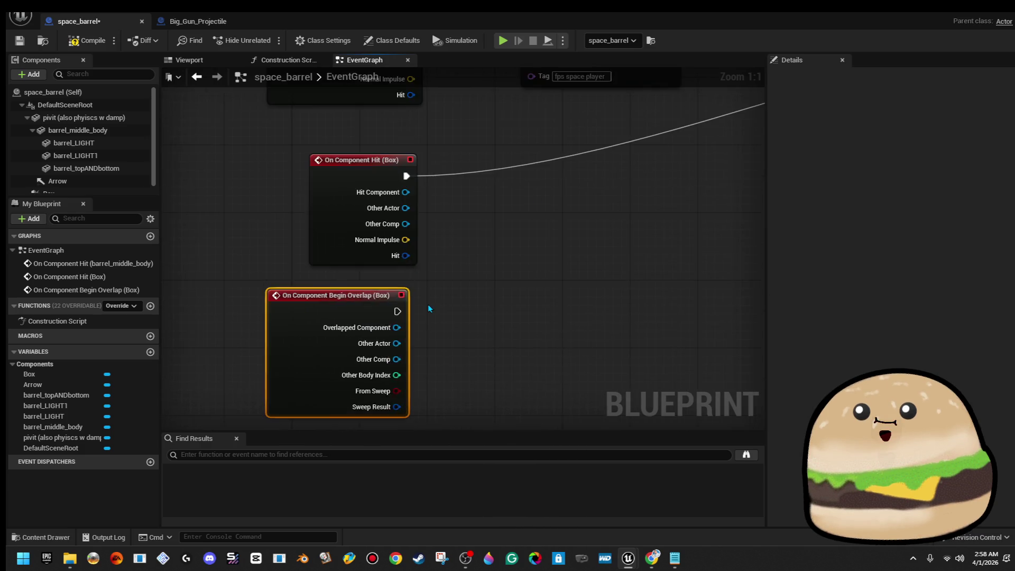
Wire the Box begin-overlap exec into Spawn System at Location and compile space_barrel
{"action": "scroll", "coordinate": [427, 311], "scroll_direction": "down", "scroll_amount": 2}
{"action": "mouse_move", "coordinate": [414, 314]}
{"action": "left_mouse_down"}
{"action": "mouse_move", "coordinate": [578, 281]}
{"action": "mouse_move", "coordinate": [748, 222]}
{"action": "mouse_move", "coordinate": [737, 87]}
{"action": "mouse_move", "coordinate": [738, 97]}
{"action": "left_mouse_up"}
{"action": "left_click_drag", "start_coordinate": [388, 236], "coordinate": [718, 215]}
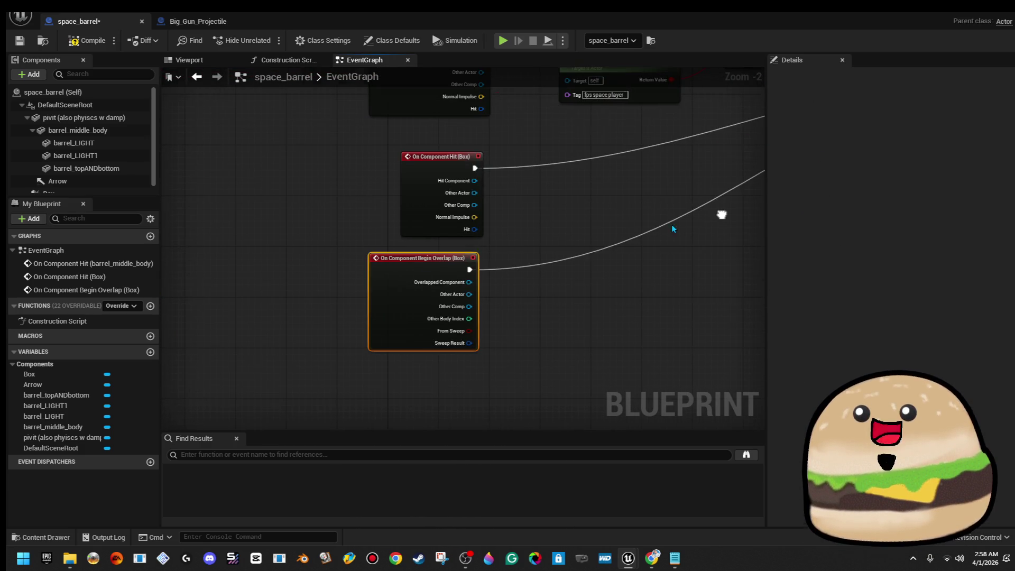
{"action": "left_click", "coordinate": [82, 38]}
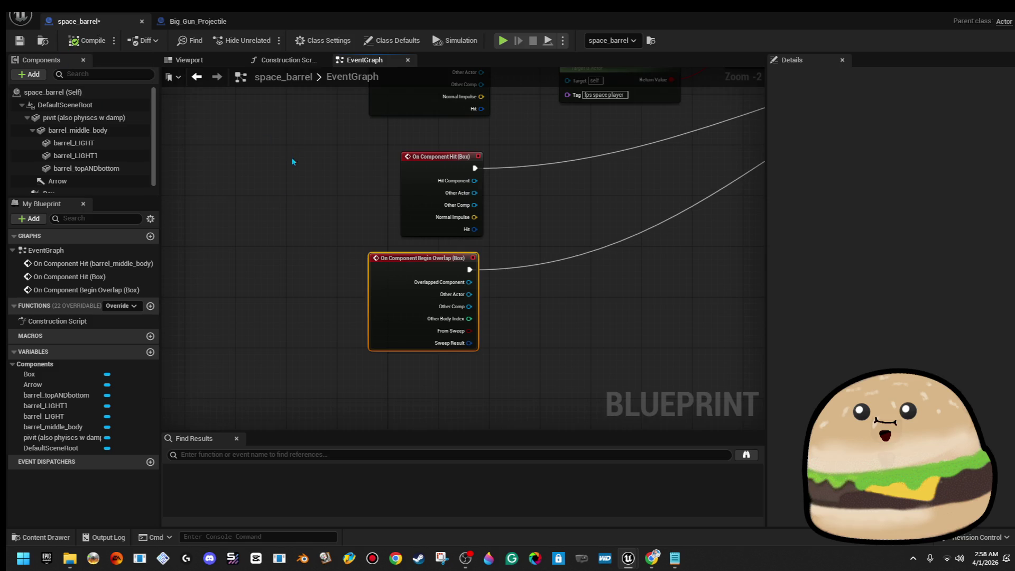
{"action": "left_click_drag", "start_coordinate": [294, 157], "coordinate": [243, 274]}
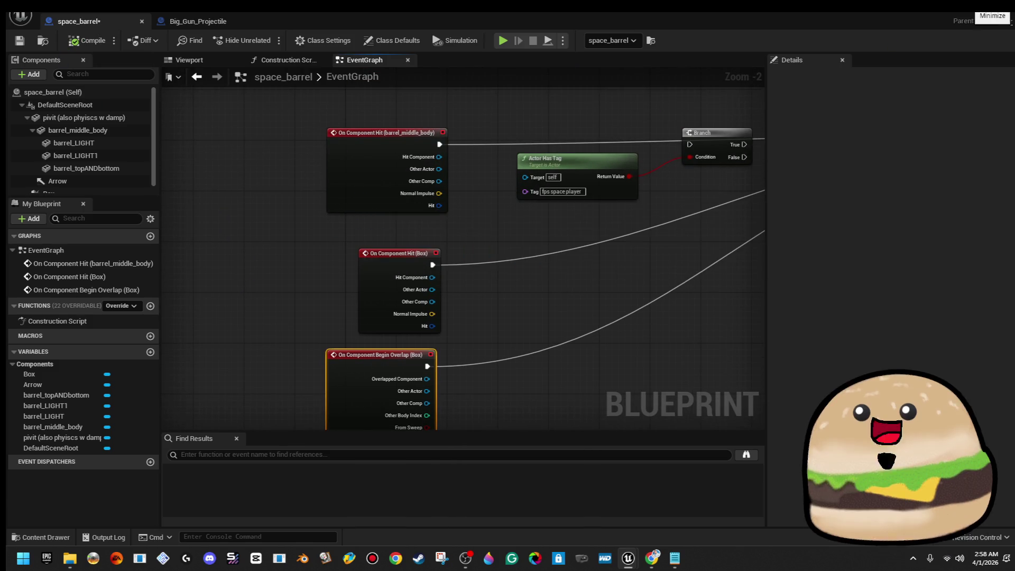
{"action": "left_click", "coordinate": [985, 6]}
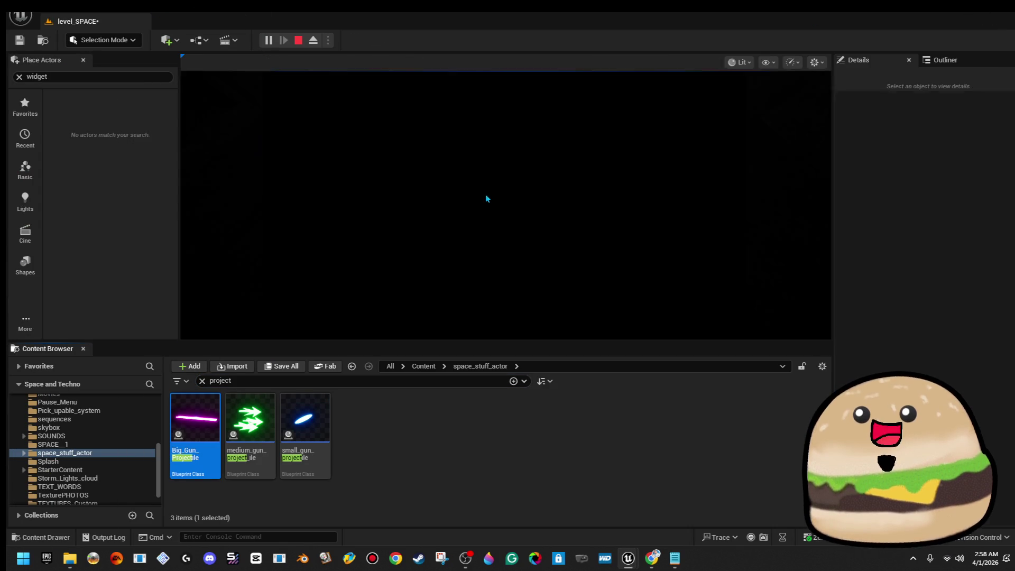
Play the level, pick up the gun, and shoot the barrel twice to see yellow bursts
{"action": "left_click", "coordinate": [487, 194]}
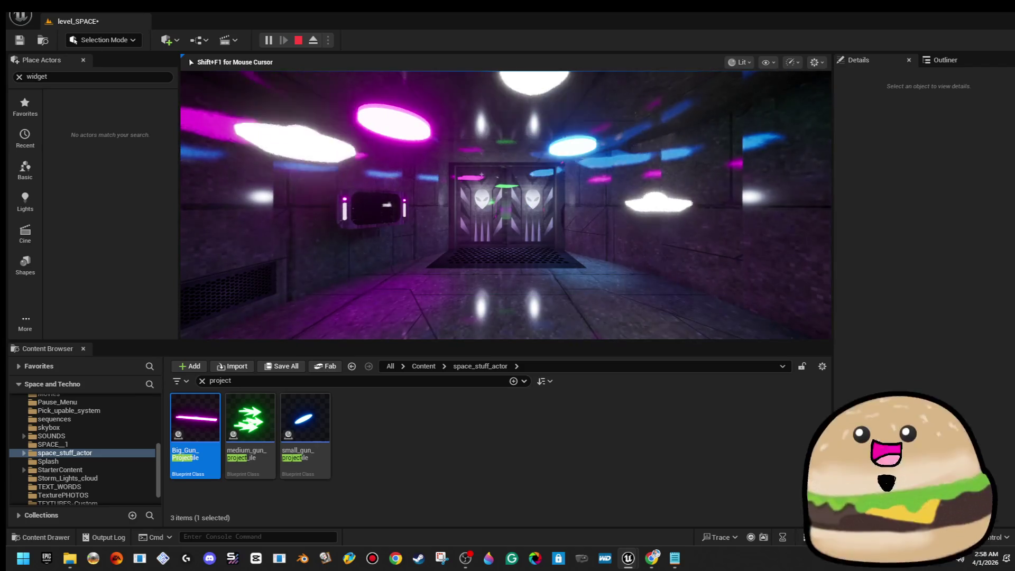
{"action": "key", "text": "w"}
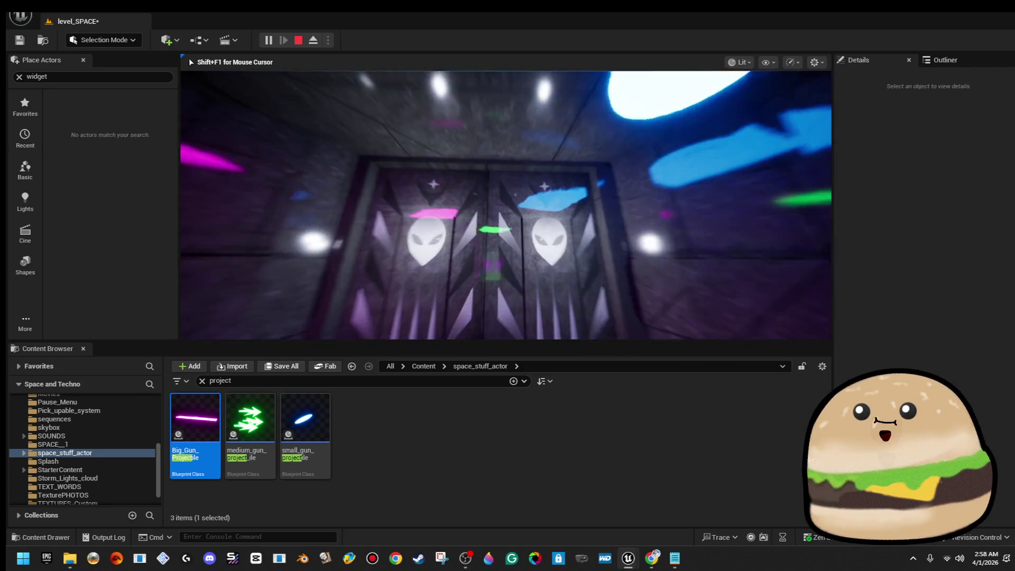
{"action": "key", "text": "w"}
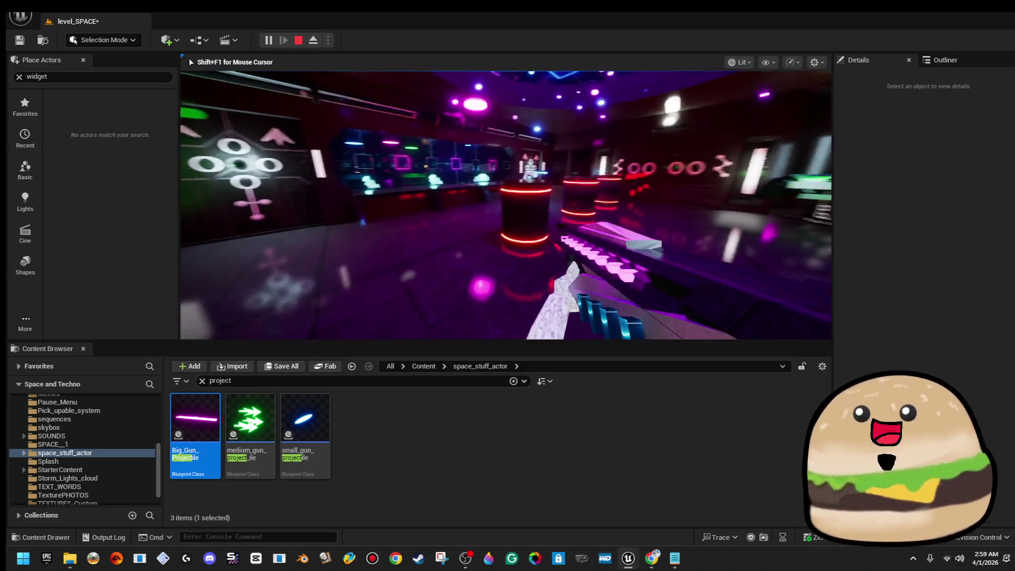
{"action": "left_click", "coordinate": [506, 205]}
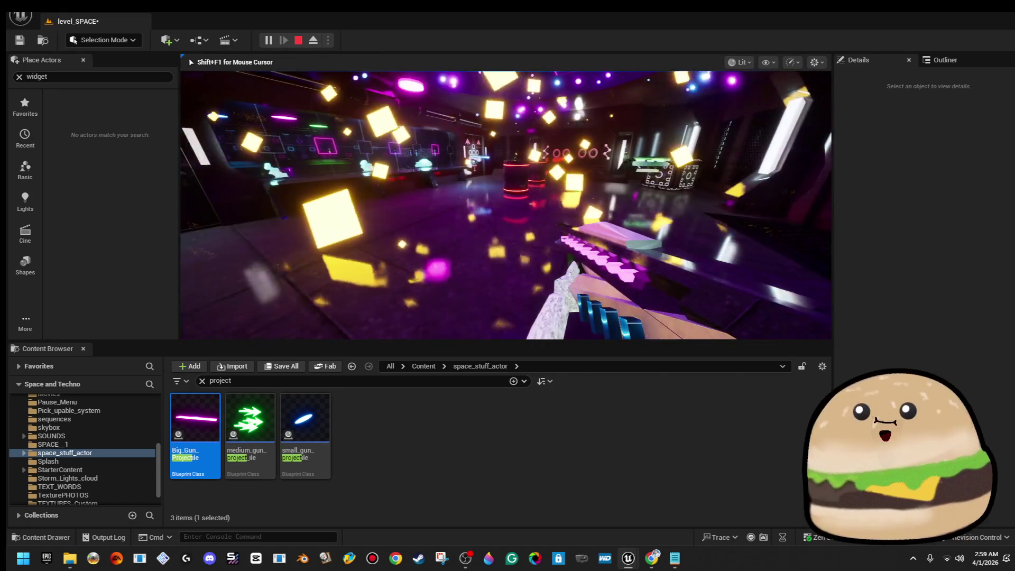
{"action": "key", "text": "w"}
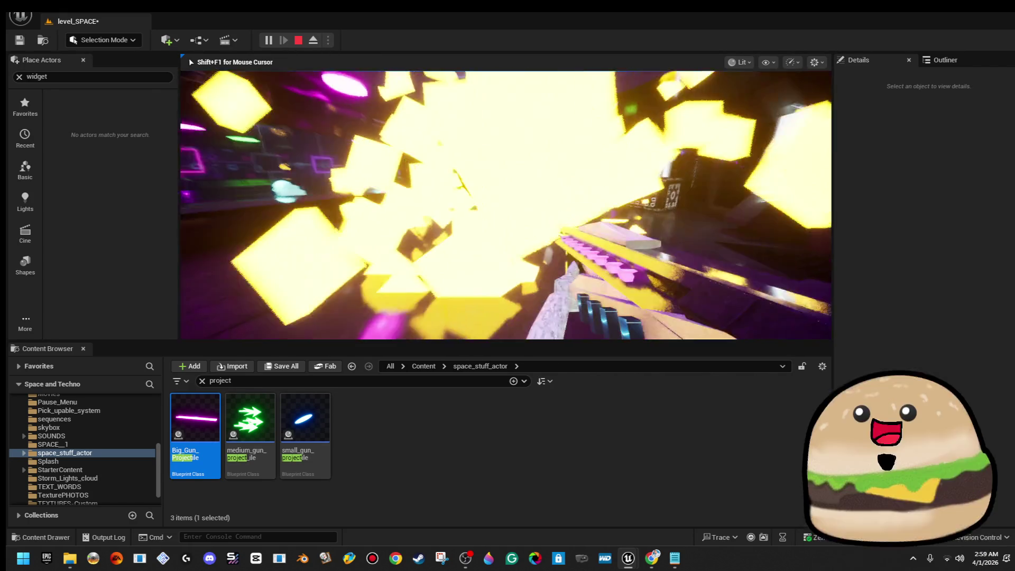
{"action": "left_click", "coordinate": [506, 206]}
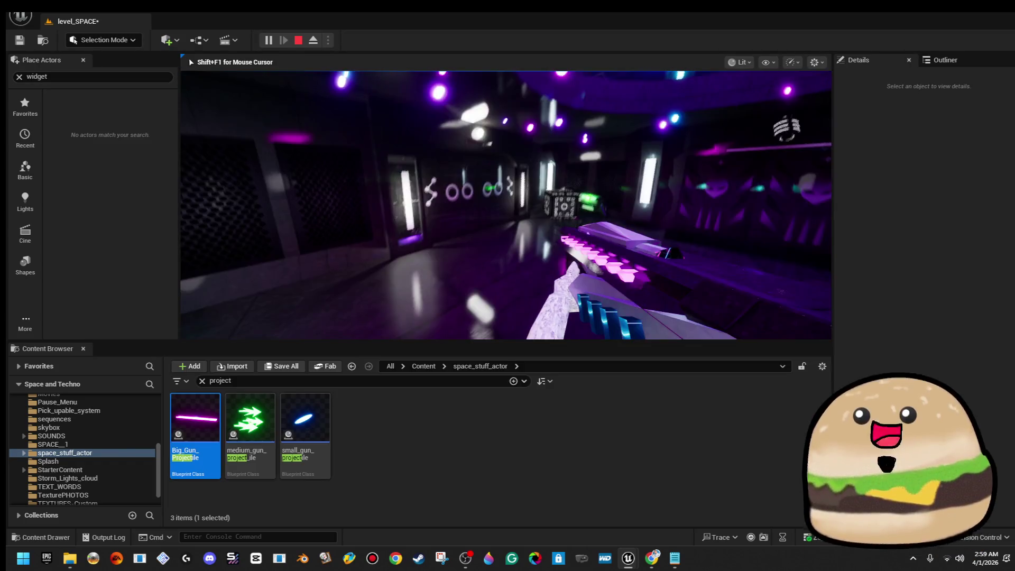
{"action": "key", "text": "alt+Tab"}
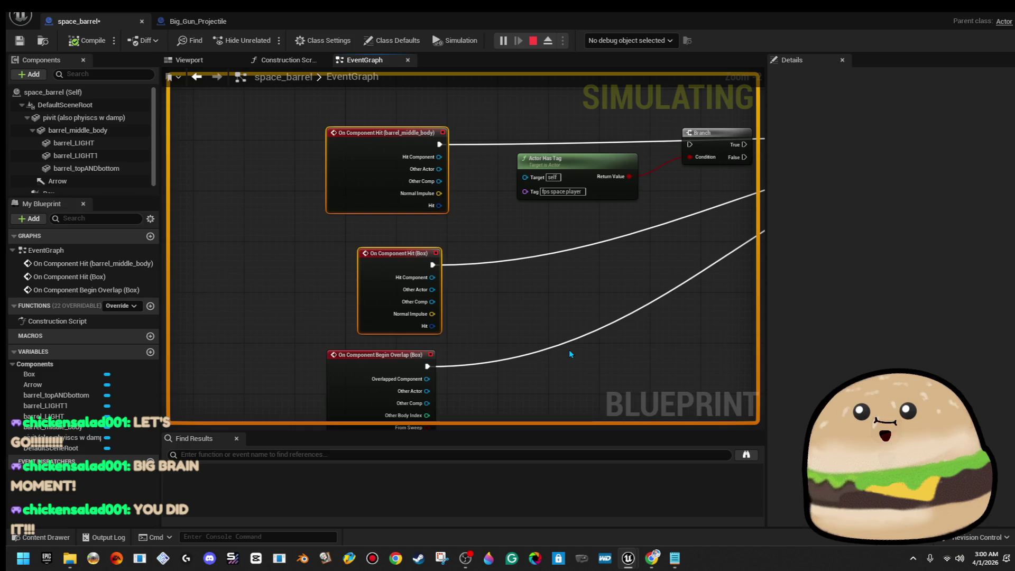
Delete both On Component Hit nodes and connect Begin Overlap Other Actor to the Actor Has Tag target
{"action": "key", "text": "Delete"}
{"action": "mouse_move", "coordinate": [365, 392]}
{"action": "left_mouse_down"}
{"action": "mouse_move", "coordinate": [373, 155]}
{"action": "mouse_move", "coordinate": [322, 189]}
{"action": "left_mouse_up"}
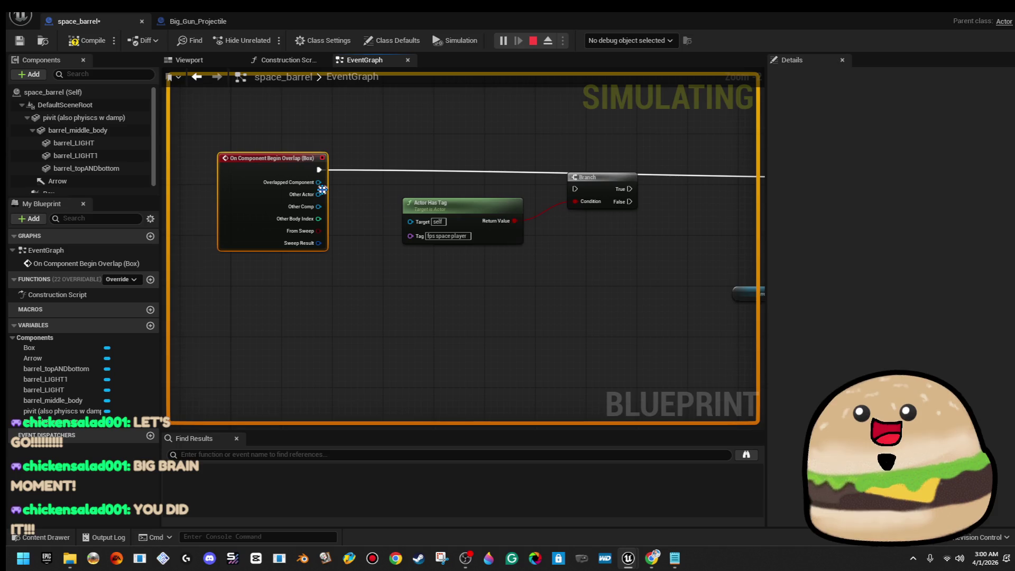
{"action": "left_click_drag", "start_coordinate": [411, 222], "coordinate": [329, 201]}
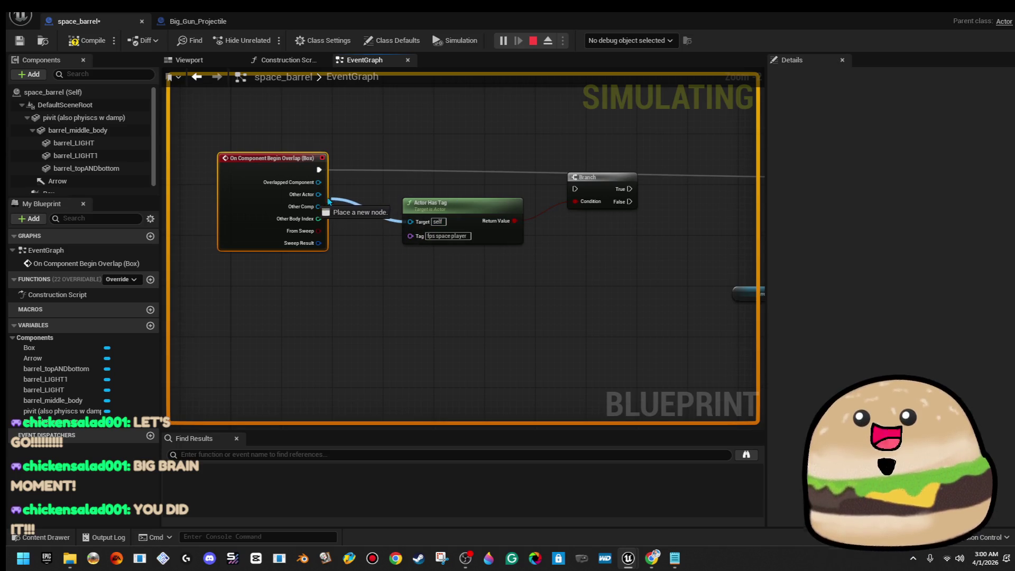
{"action": "left_click_drag", "start_coordinate": [716, 224], "coordinate": [566, 242]}
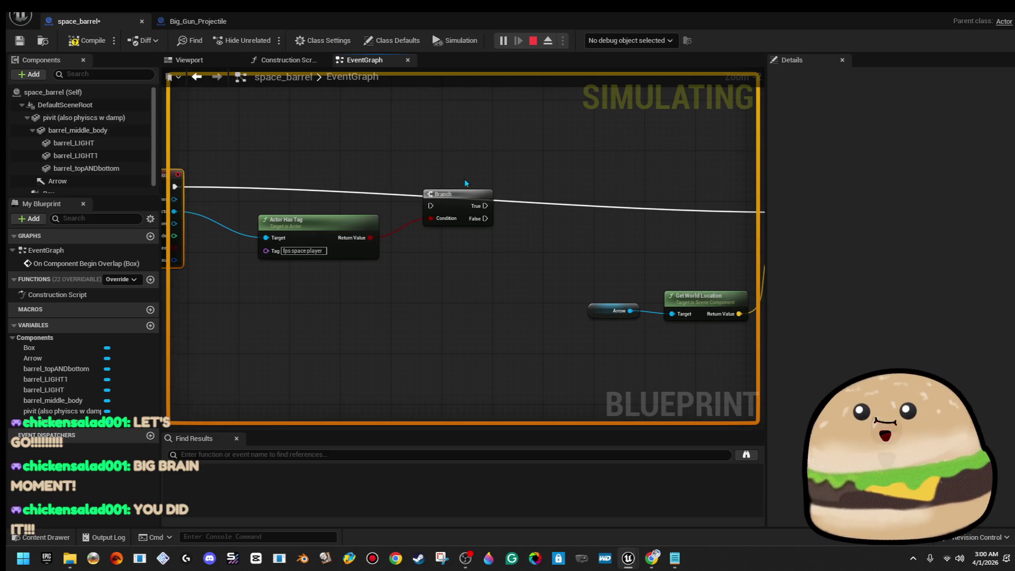
{"action": "scroll", "coordinate": [572, 172], "scroll_direction": "down", "scroll_amount": 2}
{"action": "left_click_drag", "start_coordinate": [471, 302], "coordinate": [478, 299]}
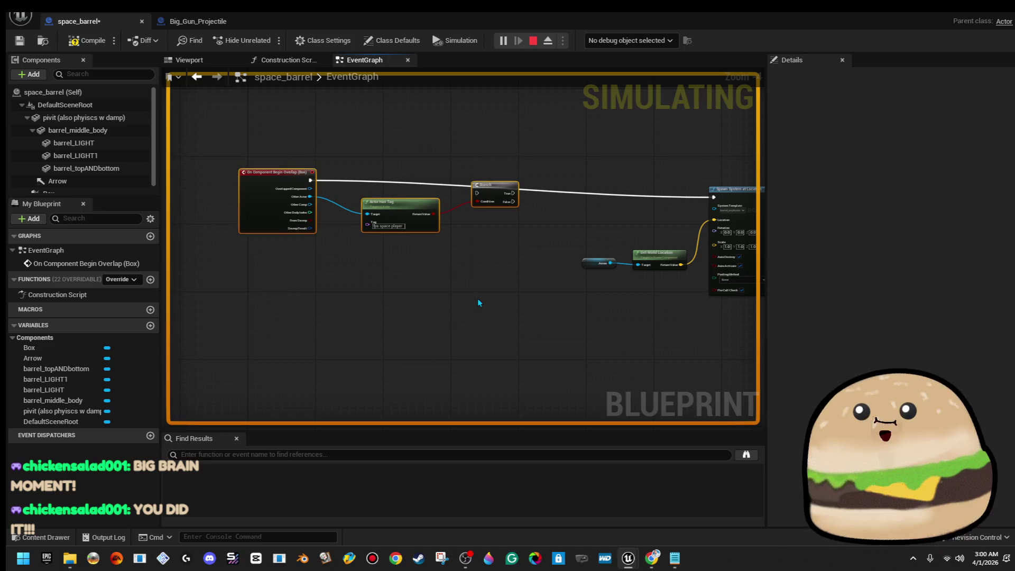
{"action": "key", "text": "q"}
{"action": "left_click", "coordinate": [482, 287]}
Drive the Branch from the overlap event and wire Branch False to Spawn System at Location
{"action": "scroll", "coordinate": [491, 244], "scroll_direction": "up", "scroll_amount": 3}
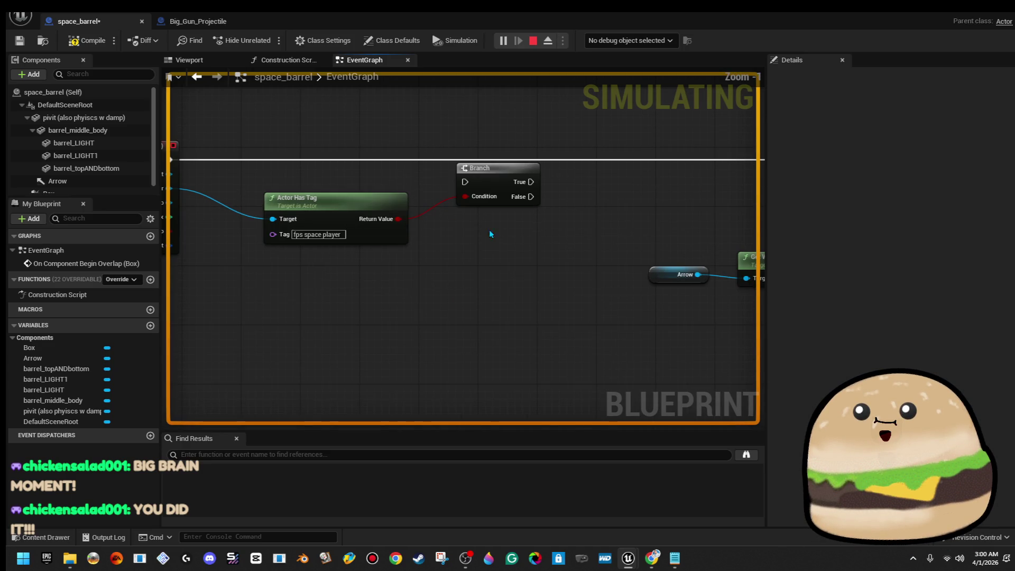
{"action": "mouse_move", "coordinate": [493, 183]}
{"action": "left_mouse_down"}
{"action": "mouse_move", "coordinate": [516, 160]}
{"action": "mouse_move", "coordinate": [193, 153]}
{"action": "mouse_move", "coordinate": [171, 162]}
{"action": "mouse_move", "coordinate": [227, 158]}
{"action": "left_mouse_up"}
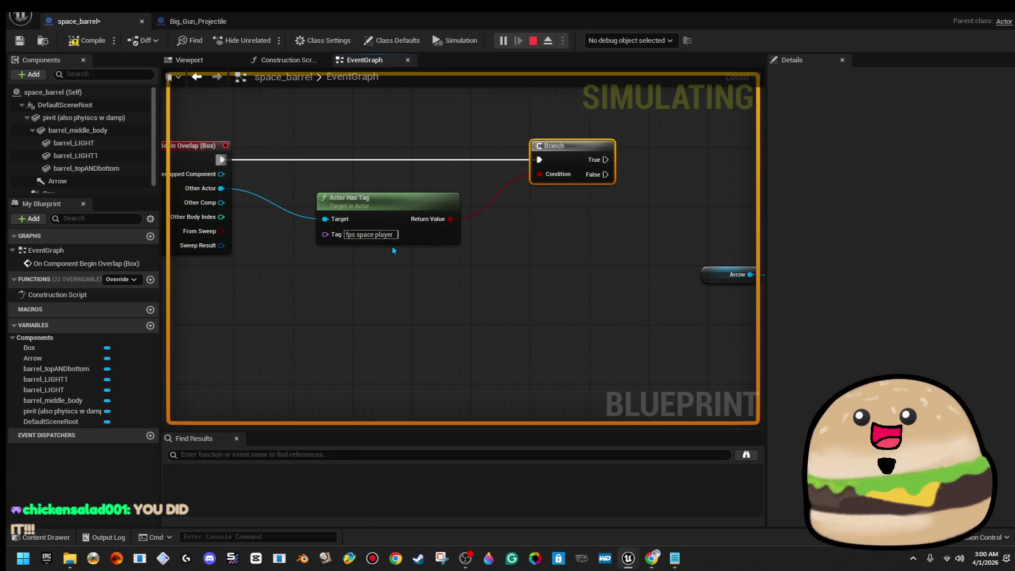
{"action": "left_click", "coordinate": [387, 222]}
{"action": "left_click_drag", "start_coordinate": [670, 209], "coordinate": [456, 238]}
{"action": "mouse_move", "coordinate": [397, 206]}
{"action": "left_mouse_down"}
{"action": "mouse_move", "coordinate": [777, 189]}
{"action": "mouse_move", "coordinate": [650, 191]}
{"action": "left_mouse_up"}
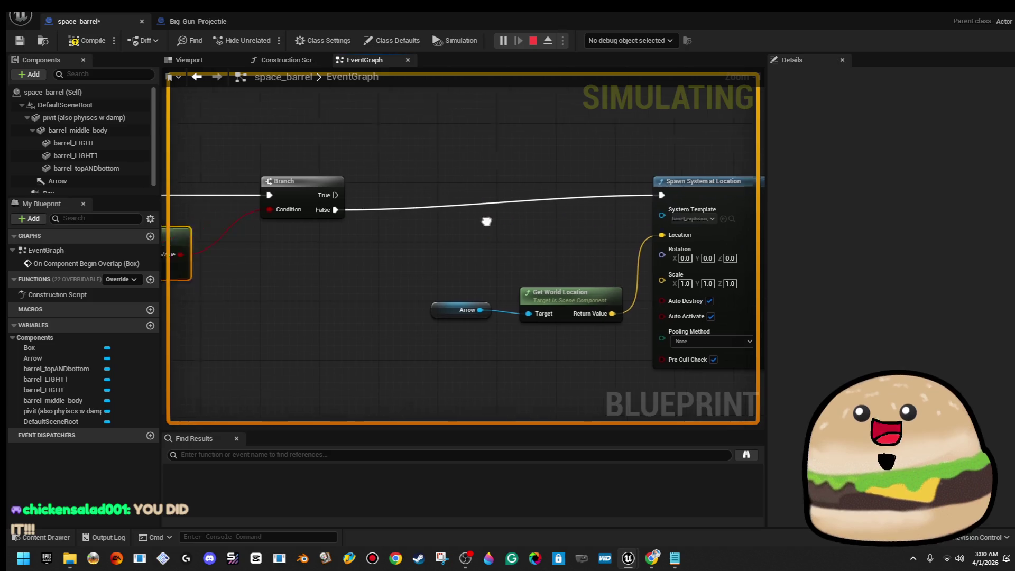
{"action": "scroll", "coordinate": [408, 230], "scroll_direction": "down", "scroll_amount": 1}
{"action": "left_click_drag", "start_coordinate": [430, 240], "coordinate": [516, 260]}
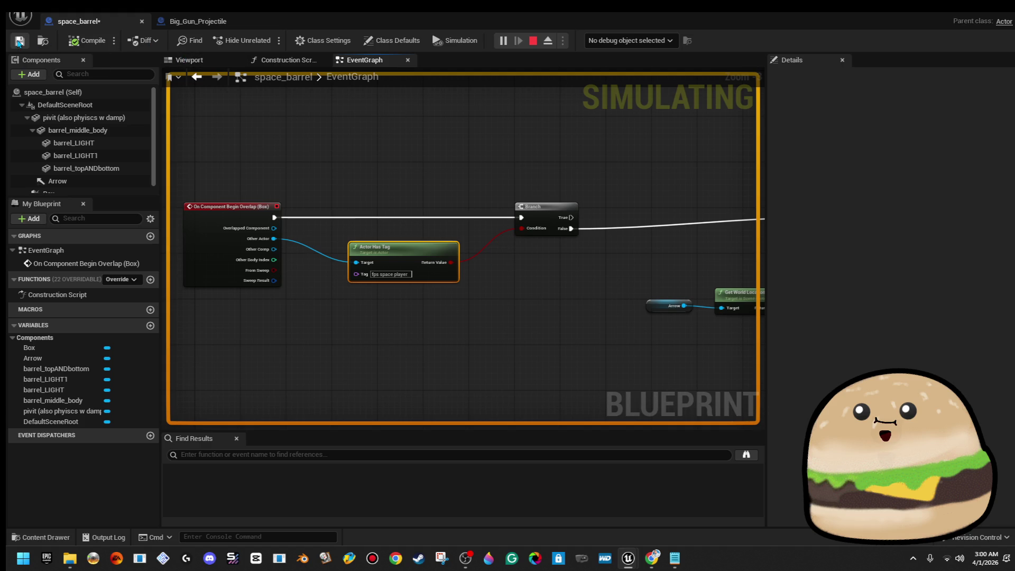
{"action": "mouse_move", "coordinate": [832, 25]}
{"action": "left_mouse_down"}
{"action": "mouse_move", "coordinate": [846, 135]}
{"action": "mouse_move", "coordinate": [984, 142]}
{"action": "left_mouse_up"}
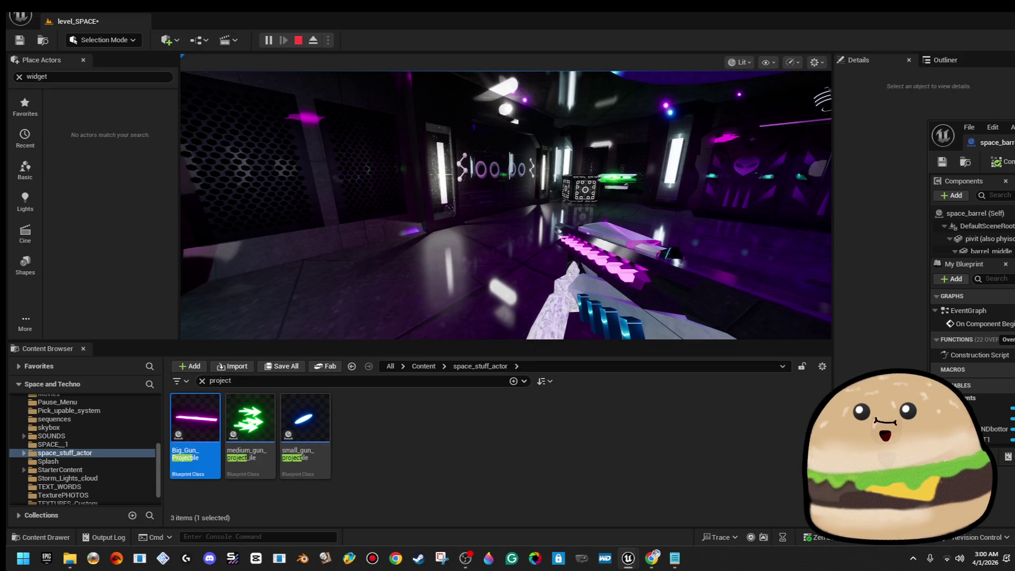
Restart the playtest, pick an alien, and shoot the barrel three times to trigger the yellow burst
{"action": "key", "text": "Escape"}
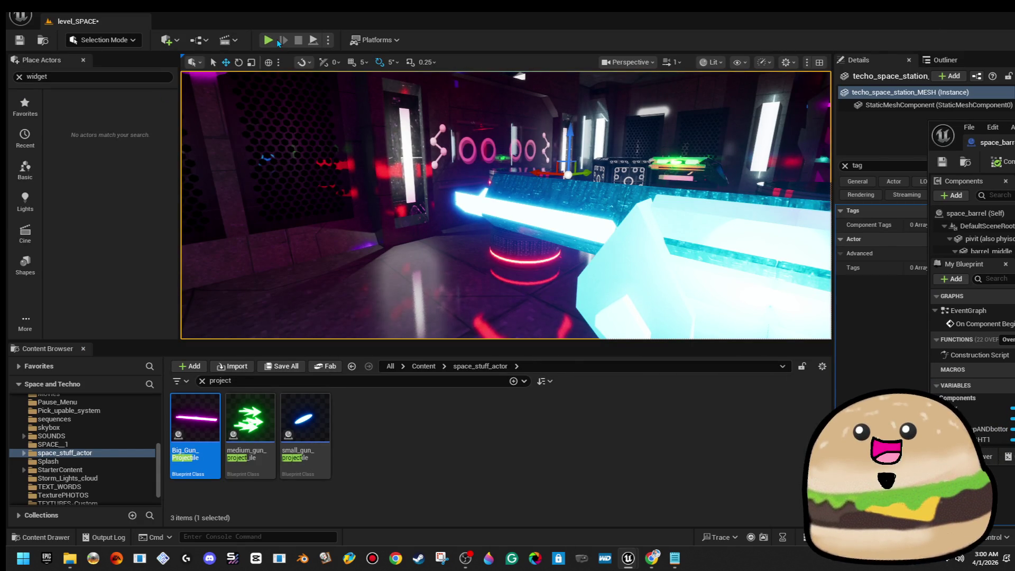
{"action": "left_click", "coordinate": [272, 42]}
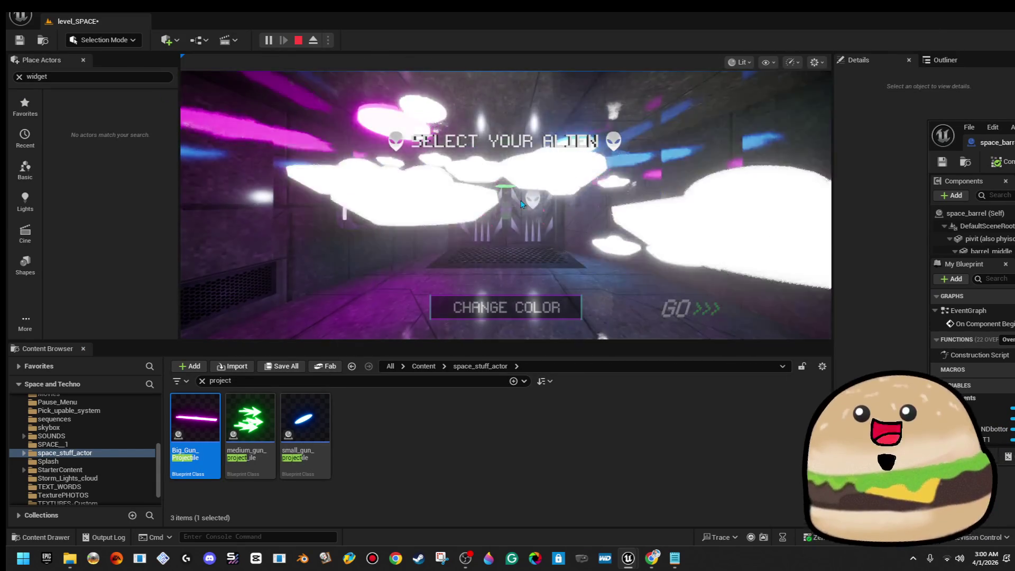
{"action": "left_click", "coordinate": [521, 204]}
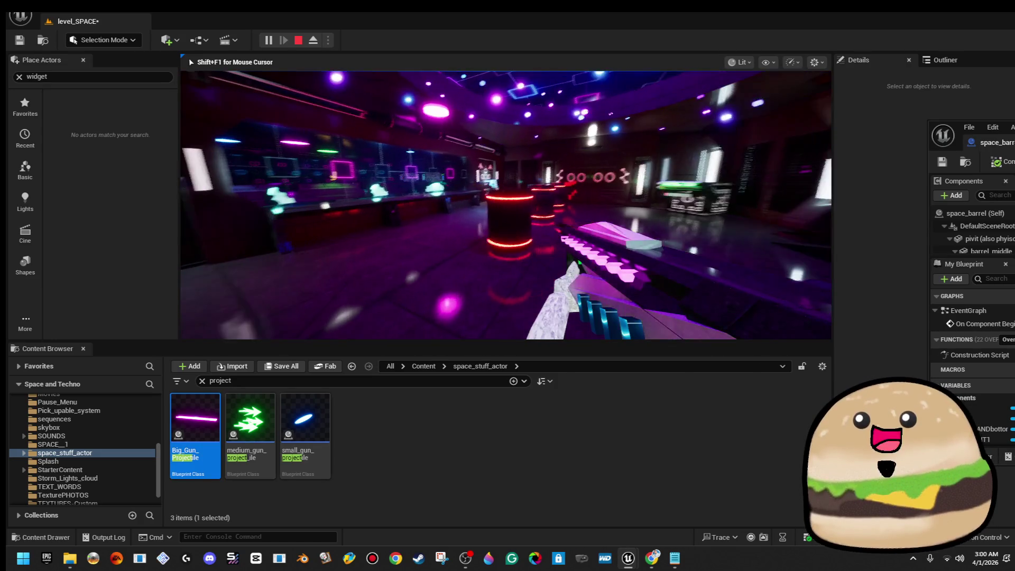
{"action": "left_click", "coordinate": [506, 205]}
{"action": "left_click", "coordinate": [506, 205]}
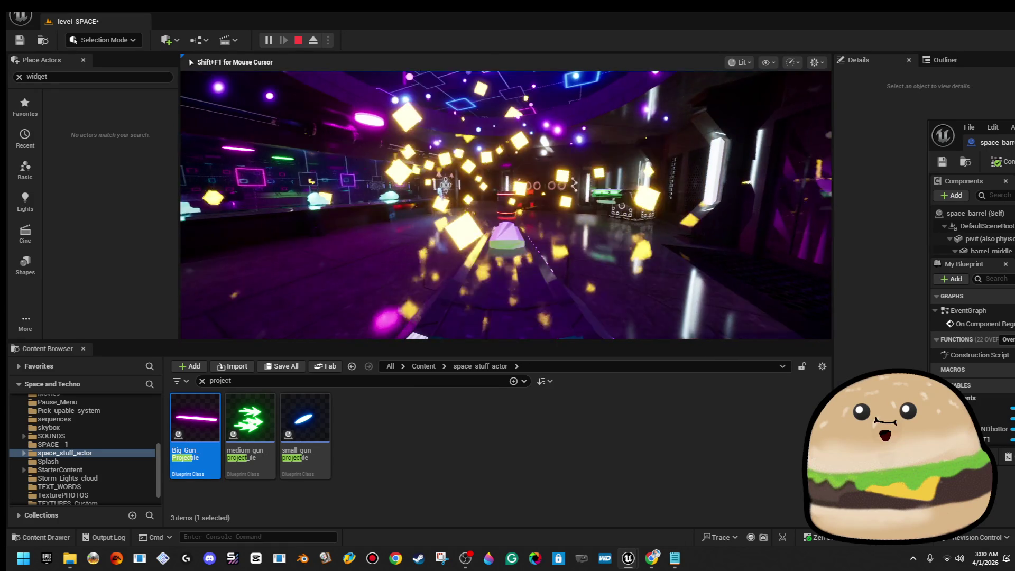
{"action": "left_click", "coordinate": [506, 205]}
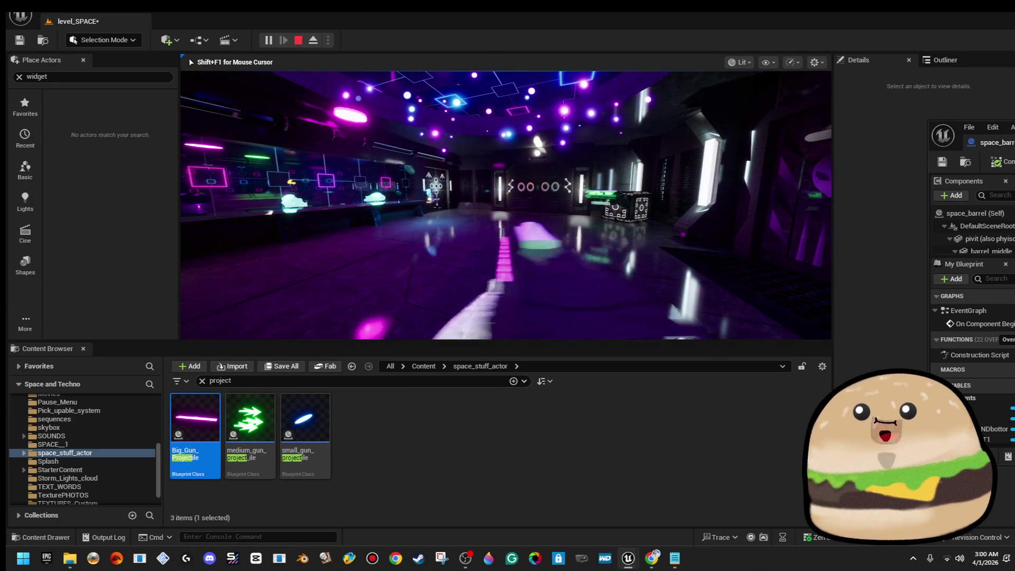
Stop play and bring the space_barrel Blueprint window back full screen
{"action": "key", "text": "shift+F1"}
{"action": "key", "text": "Escape"}
{"action": "left_click_drag", "start_coordinate": [968, 120], "coordinate": [525, 102]}
{"action": "double_click", "coordinate": [526, 103]}
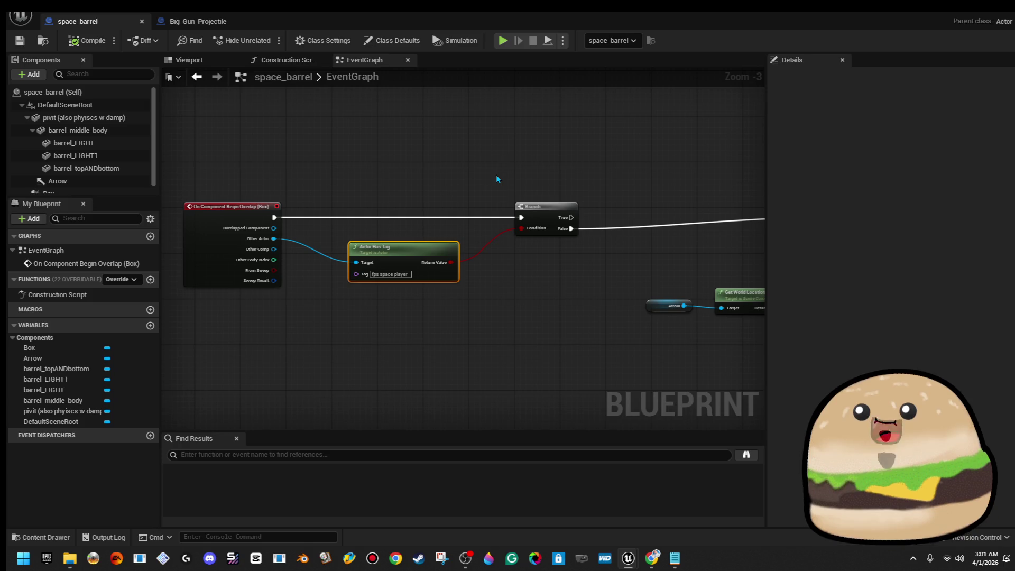
Straighten the Branch, Actor Has Tag and three left-hand nodes in the space_barrel graph
{"action": "mouse_move", "coordinate": [376, 150]}
{"action": "left_mouse_down"}
{"action": "mouse_move", "coordinate": [438, 210]}
{"action": "mouse_move", "coordinate": [509, 315]}
{"action": "mouse_move", "coordinate": [567, 321]}
{"action": "left_mouse_up"}
{"action": "key", "text": "f"}
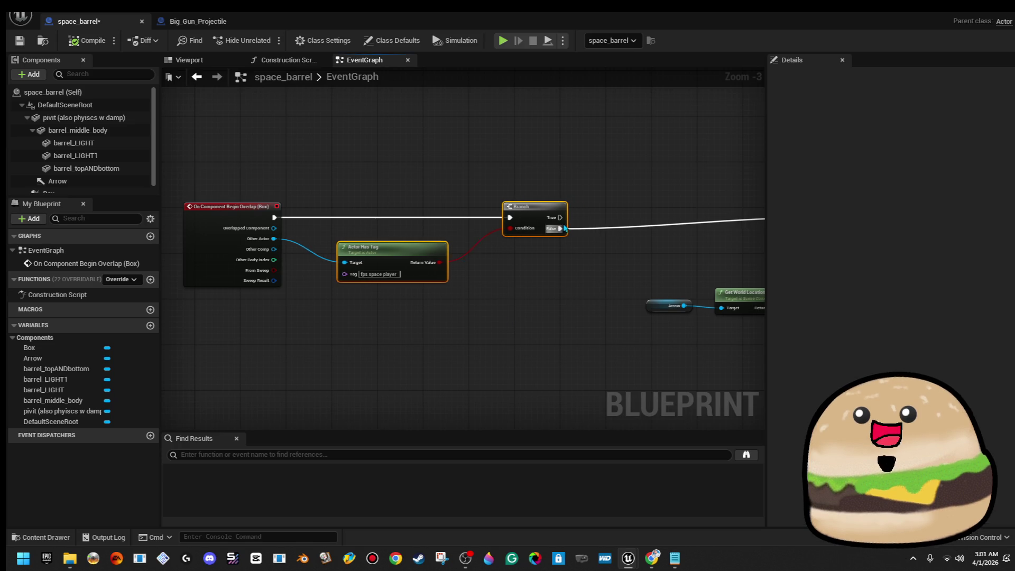
{"action": "scroll", "coordinate": [567, 194], "scroll_direction": "down", "scroll_amount": 3}
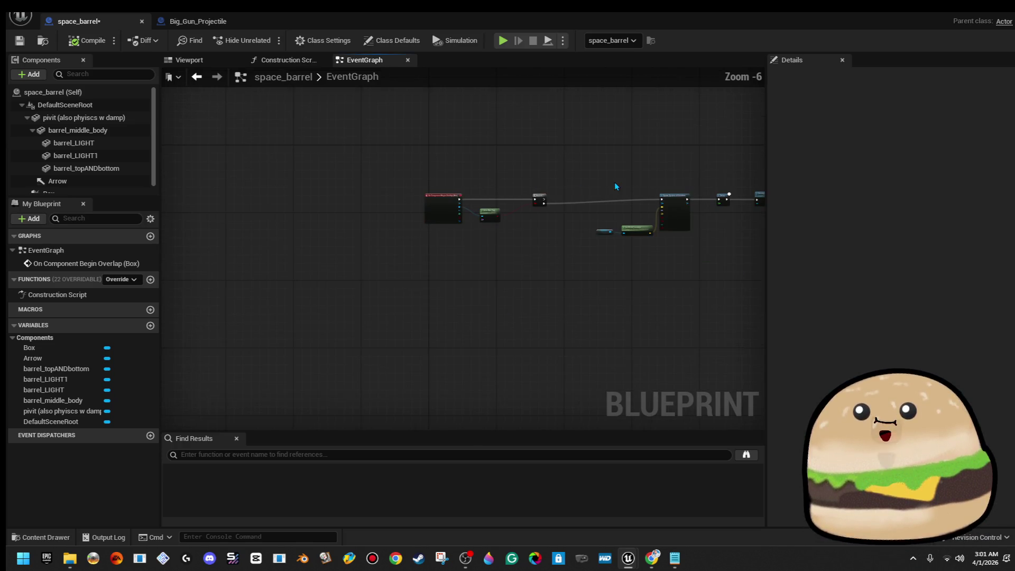
{"action": "left_click_drag", "start_coordinate": [465, 279], "coordinate": [465, 275]}
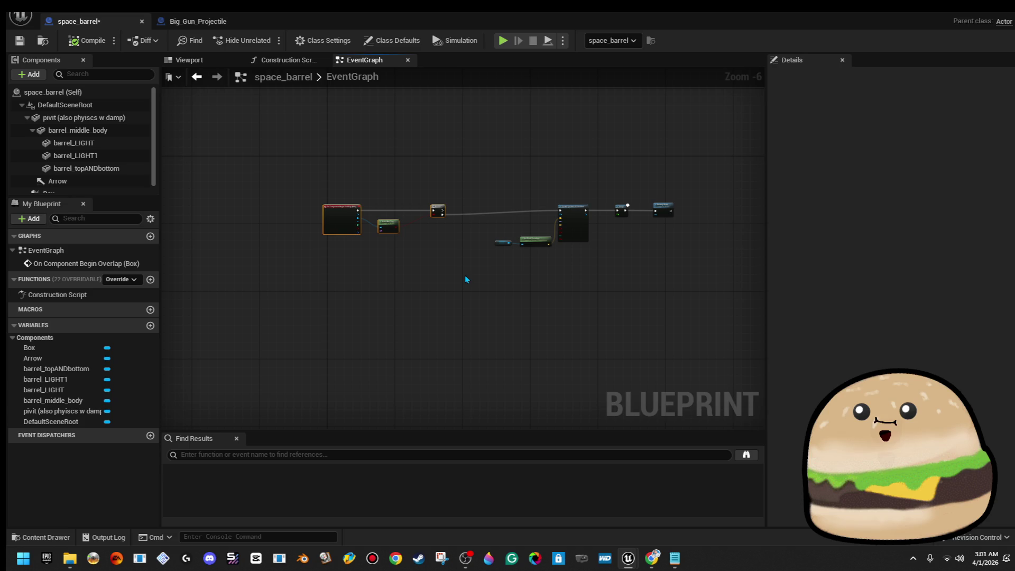
{"action": "key", "text": "f"}
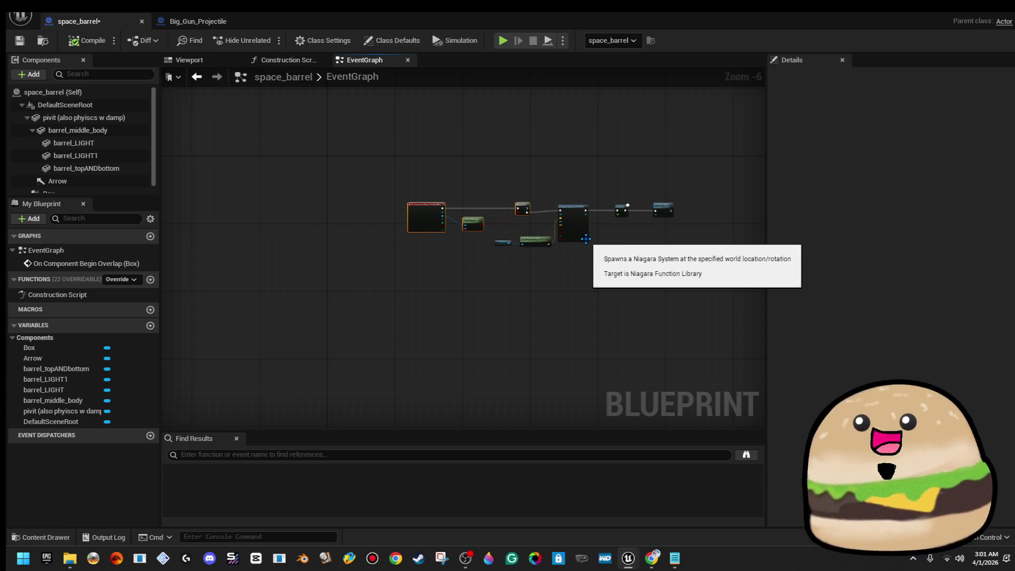
Align the Arrow and Get World Location nodes, save space_barrel, and bring up Big_Gun_Projectile
{"action": "scroll", "coordinate": [615, 250], "scroll_direction": "up", "scroll_amount": 2}
{"action": "scroll", "coordinate": [616, 252], "scroll_direction": "up", "scroll_amount": 1}
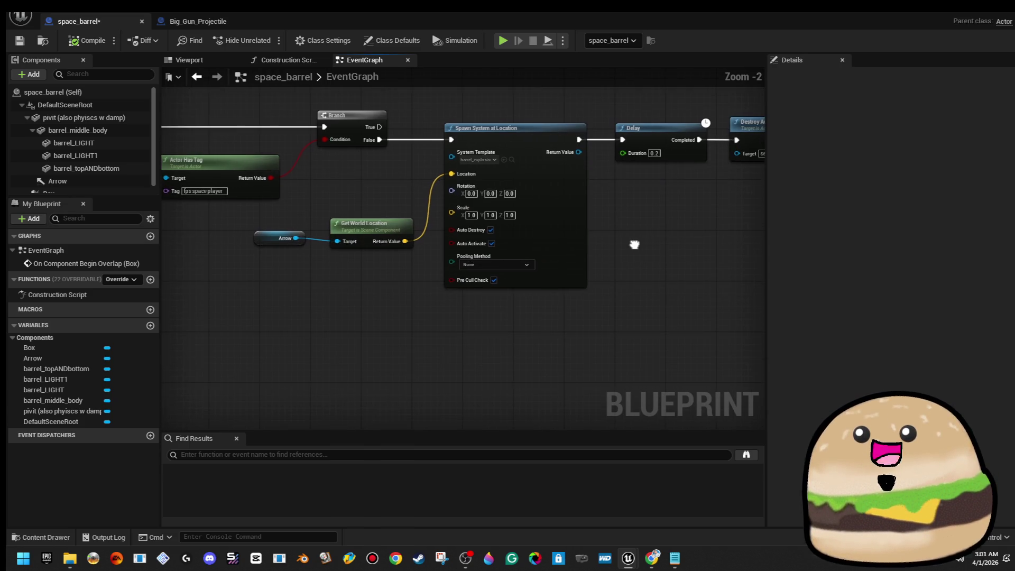
{"action": "scroll", "coordinate": [629, 262], "scroll_direction": "down", "scroll_amount": 1}
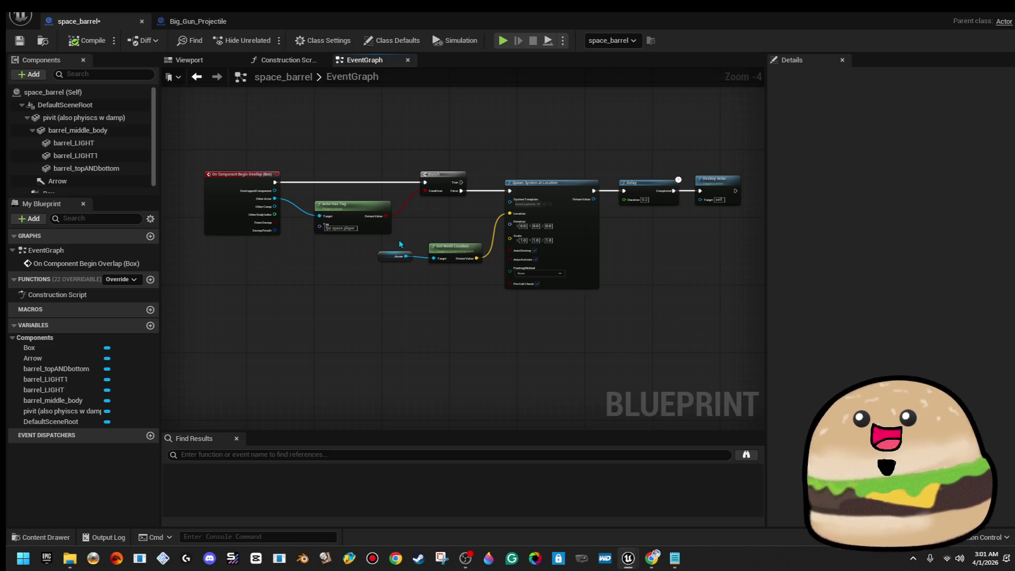
{"action": "left_click_drag", "start_coordinate": [400, 241], "coordinate": [471, 283]}
{"action": "key", "text": "f"}
{"action": "left_click", "coordinate": [427, 297]}
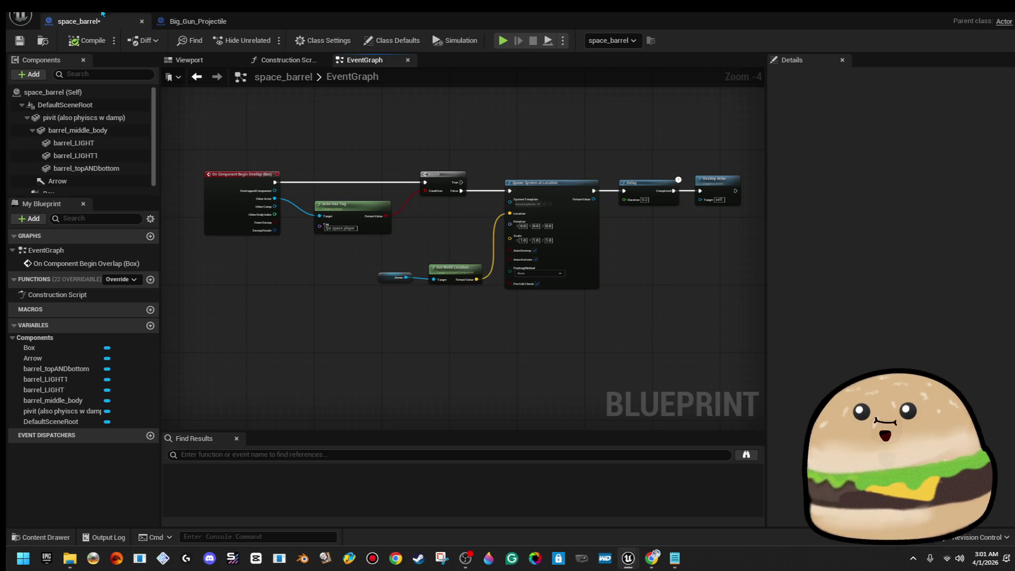
{"action": "left_click", "coordinate": [20, 41]}
{"action": "left_click", "coordinate": [214, 22]}
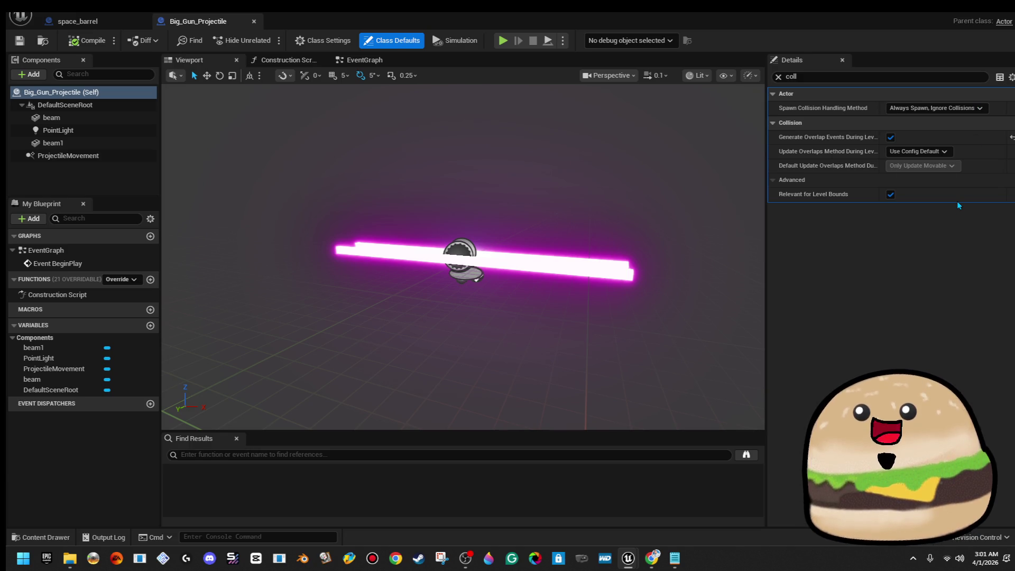
Review Big_Gun_Projectile's overlap and spawn collision options, keeping Always Spawn, Ignore Collisions, then return to the level
{"action": "left_click", "coordinate": [942, 152]}
{"action": "left_click", "coordinate": [941, 152]}
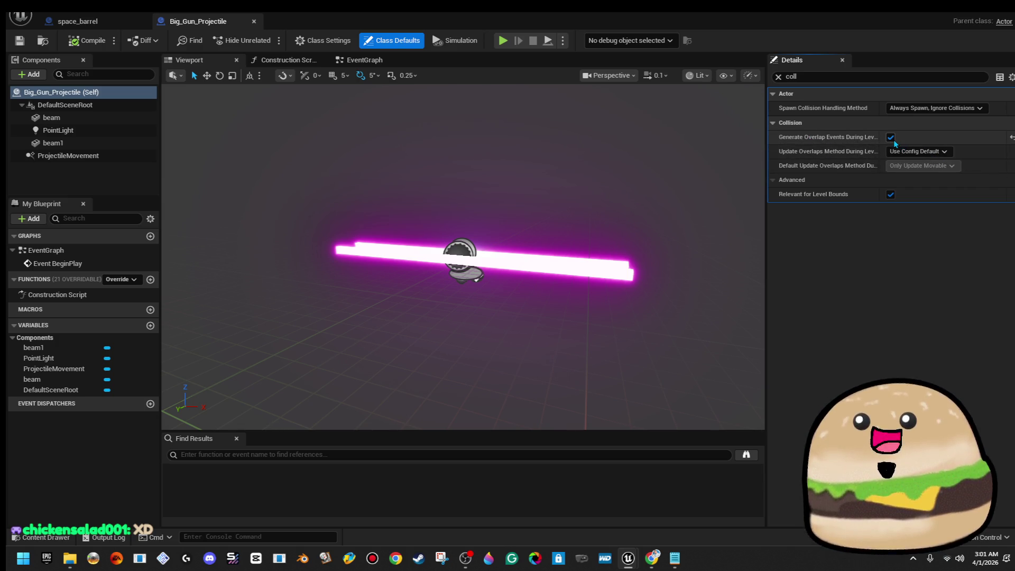
{"action": "left_click", "coordinate": [958, 109]}
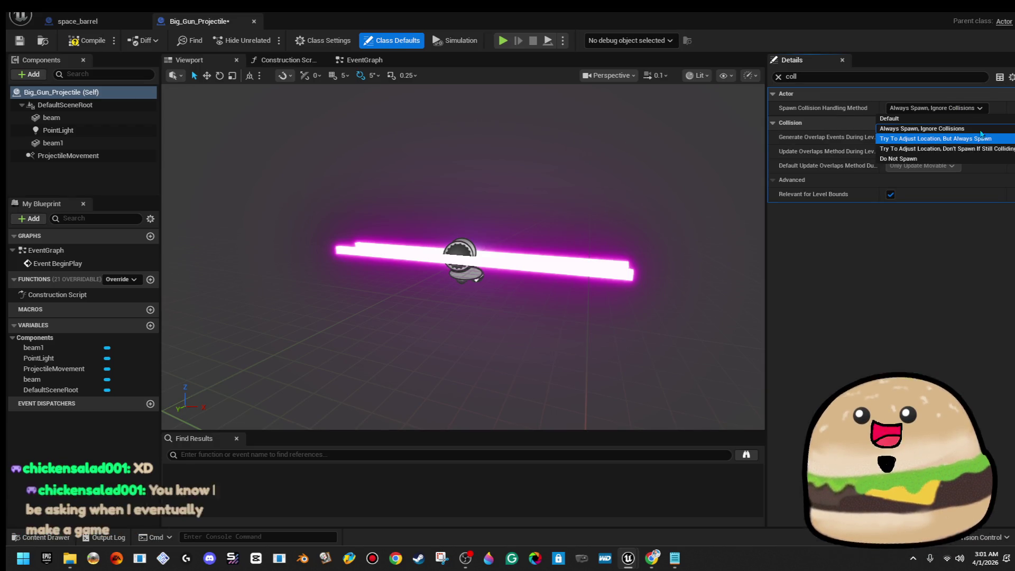
{"action": "left_click", "coordinate": [968, 95]}
{"action": "left_click", "coordinate": [900, 94]}
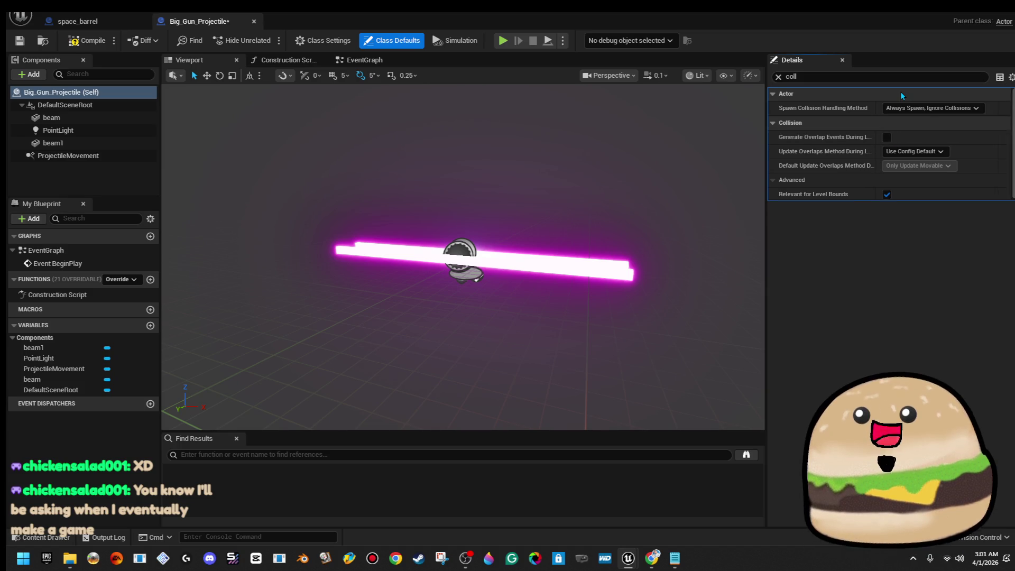
{"action": "left_click", "coordinate": [956, 6]}
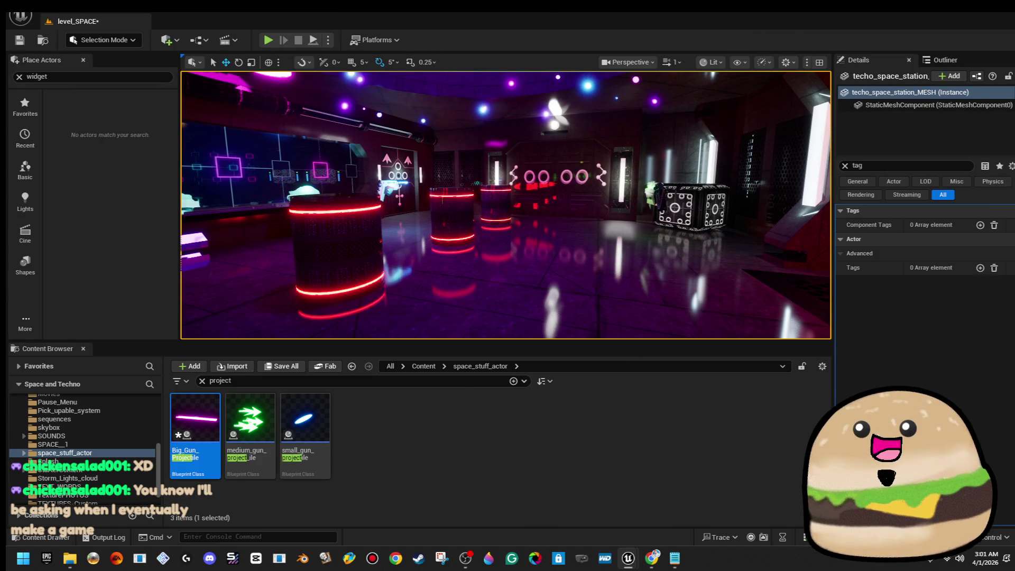
Play-test the level as an alien, stop it, and reopen the Big_Gun_Projectile Blueprint
{"action": "left_click", "coordinate": [268, 40]}
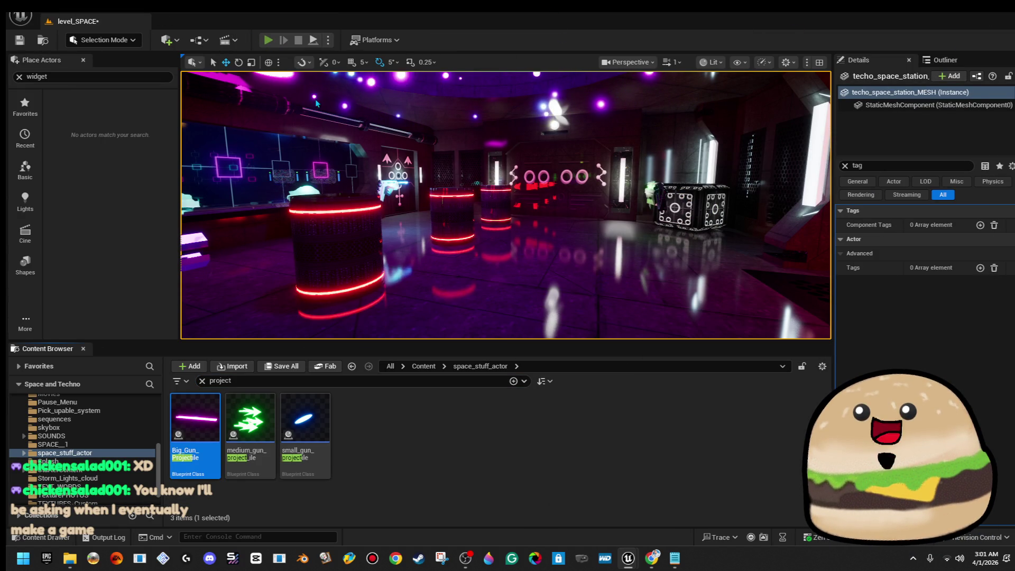
{"action": "left_click", "coordinate": [472, 227]}
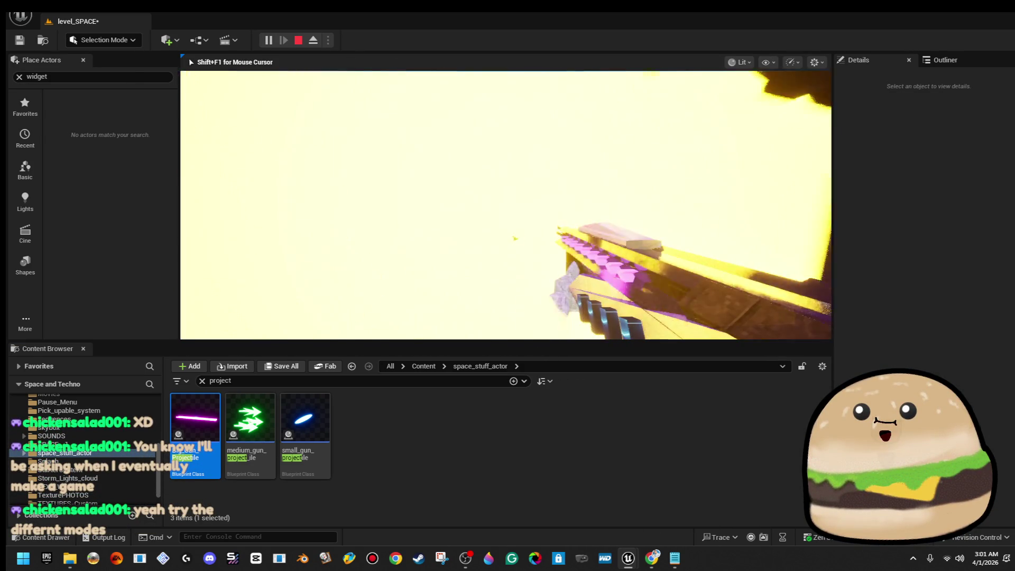
{"action": "key", "text": "Escape"}
{"action": "key", "text": "Return"}
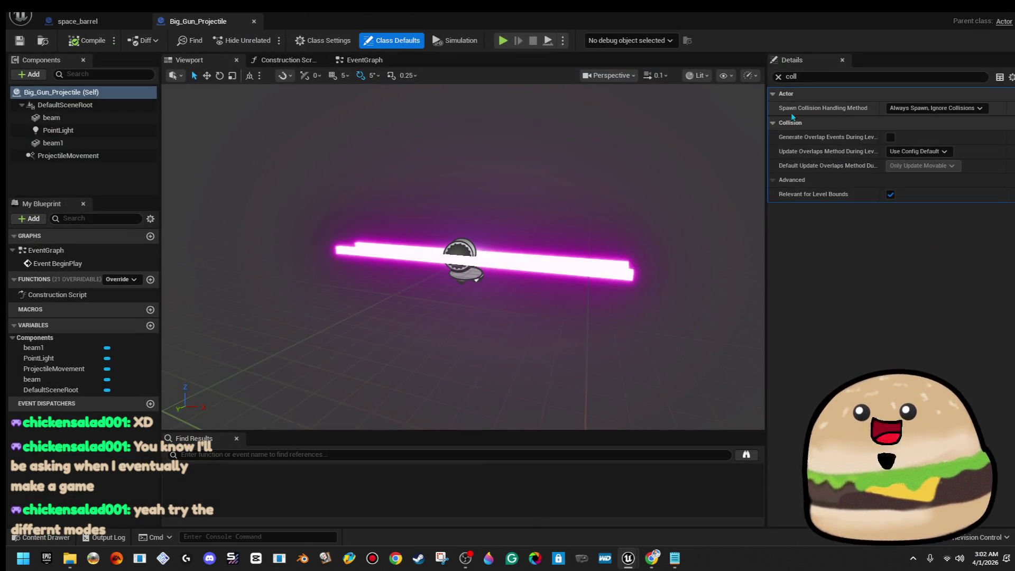
Leave spawn collision handling unchanged, then play-test the level and watch a shot barrel explode into yellow cubes
{"action": "left_click", "coordinate": [940, 110]}
{"action": "left_click", "coordinate": [941, 121]}
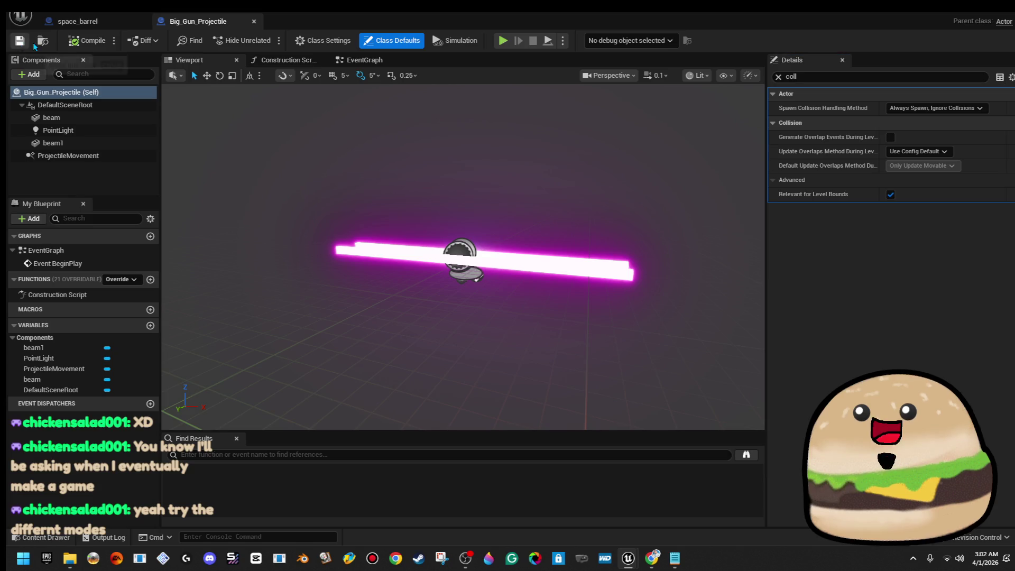
{"action": "left_click", "coordinate": [972, 15]}
{"action": "left_click", "coordinate": [268, 39]}
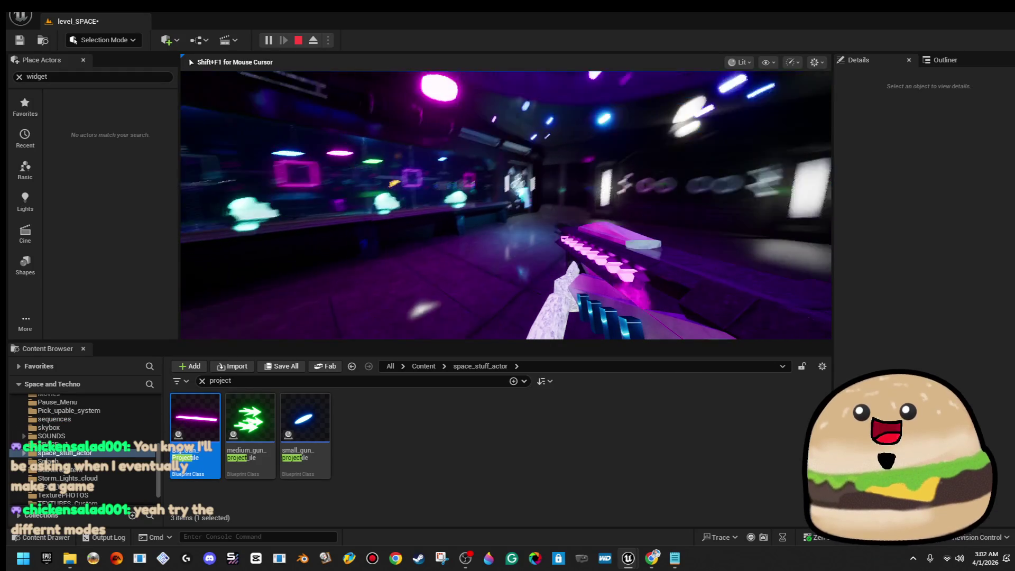
{"action": "key", "text": "Escape"}
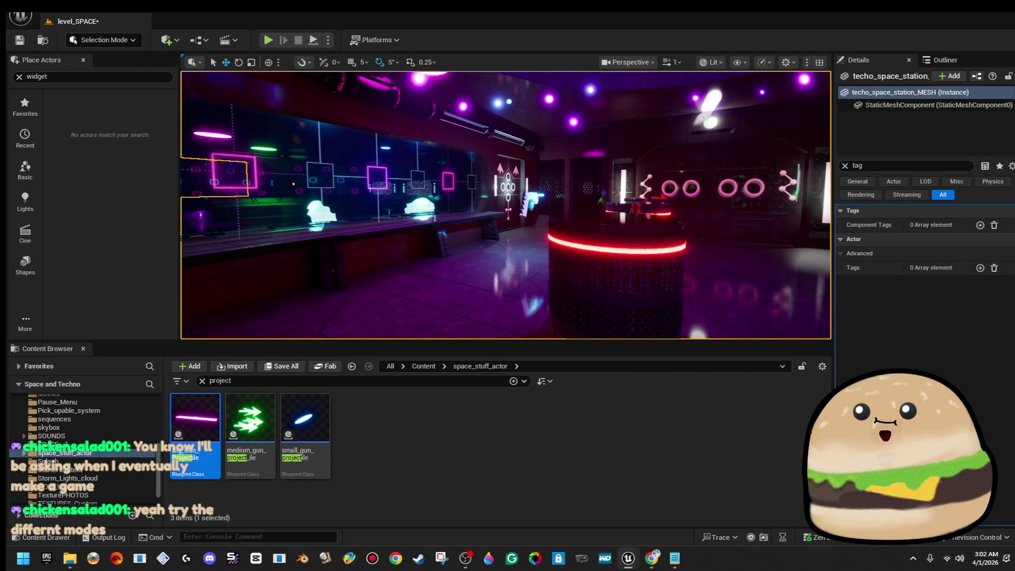
In the space_barrel Blueprint, add an On Component Begin Overlap event for barrel_middle_body
{"action": "right_click", "coordinate": [578, 197]}
{"action": "left_click", "coordinate": [652, 239]}
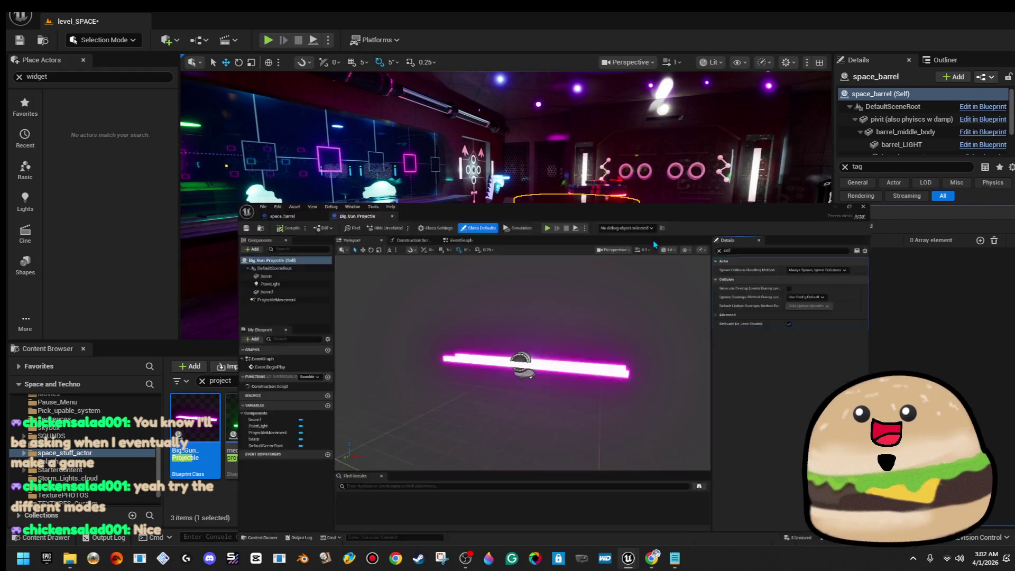
{"action": "scroll", "coordinate": [238, 158], "scroll_direction": "up", "scroll_amount": 5}
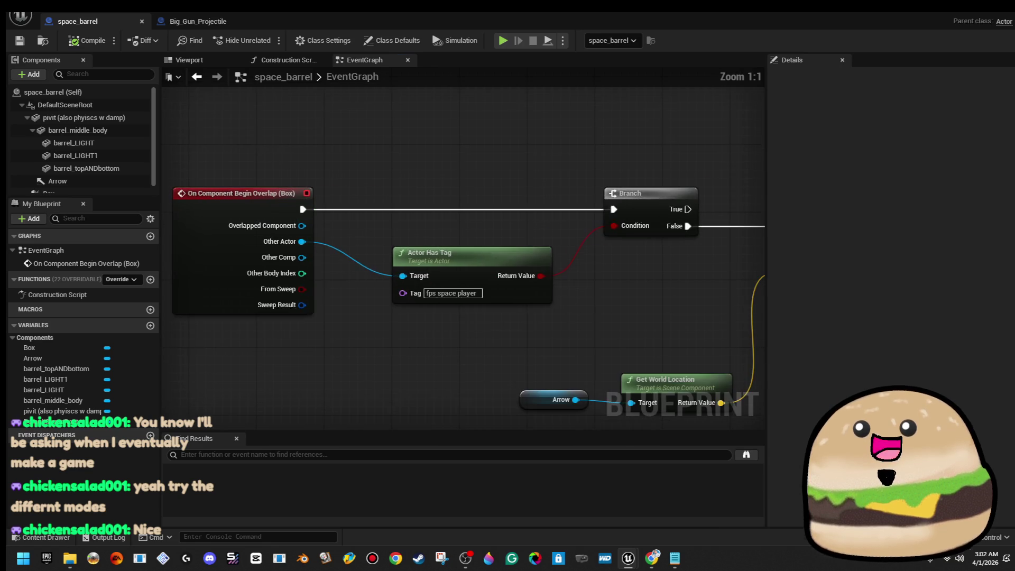
{"action": "left_click_drag", "start_coordinate": [279, 135], "coordinate": [488, 311]}
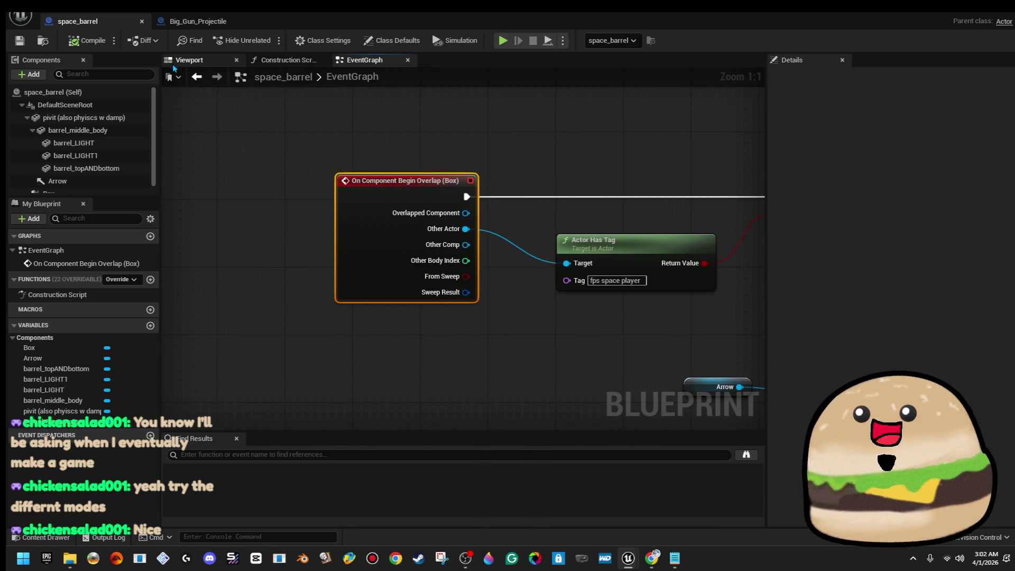
{"action": "left_click", "coordinate": [201, 61]}
{"action": "left_click", "coordinate": [412, 260]}
{"action": "scroll", "coordinate": [888, 264], "scroll_direction": "down", "scroll_amount": 10}
{"action": "scroll", "coordinate": [1001, 421], "scroll_direction": "down", "scroll_amount": 15}
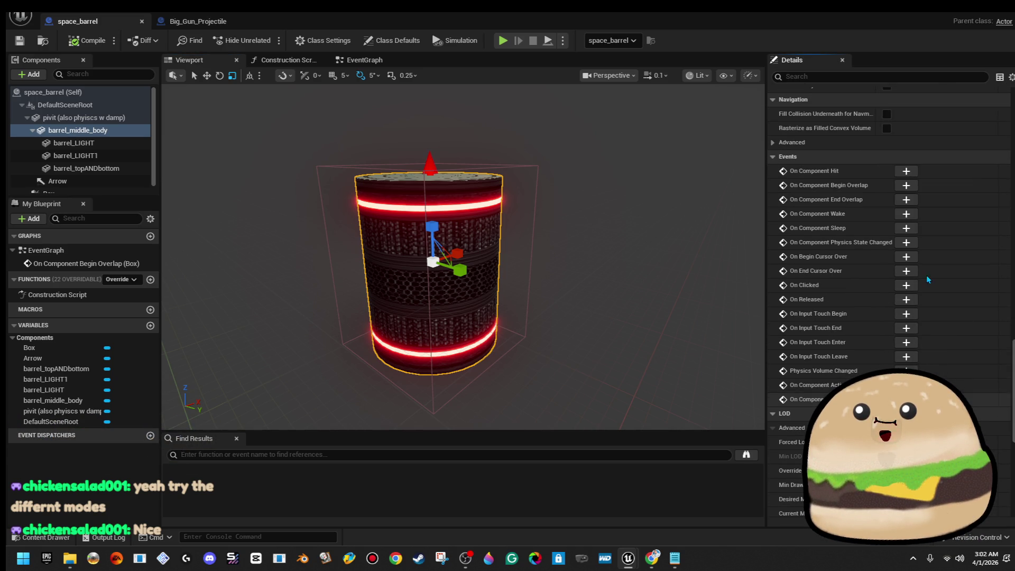
{"action": "left_click", "coordinate": [907, 185]}
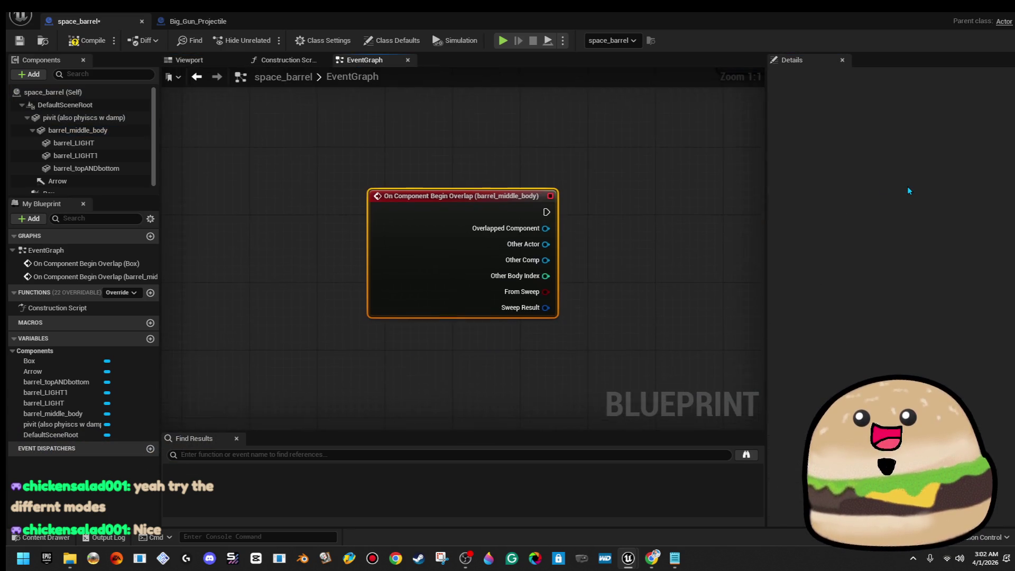
Place the new event beside the Box event and break the Box event's links to Branch and the tag check
{"action": "scroll", "coordinate": [532, 153], "scroll_direction": "down", "scroll_amount": 4}
{"action": "mouse_move", "coordinate": [490, 205]}
{"action": "left_mouse_down"}
{"action": "mouse_move", "coordinate": [484, 317]}
{"action": "mouse_move", "coordinate": [471, 236]}
{"action": "mouse_move", "coordinate": [386, 177]}
{"action": "left_mouse_up"}
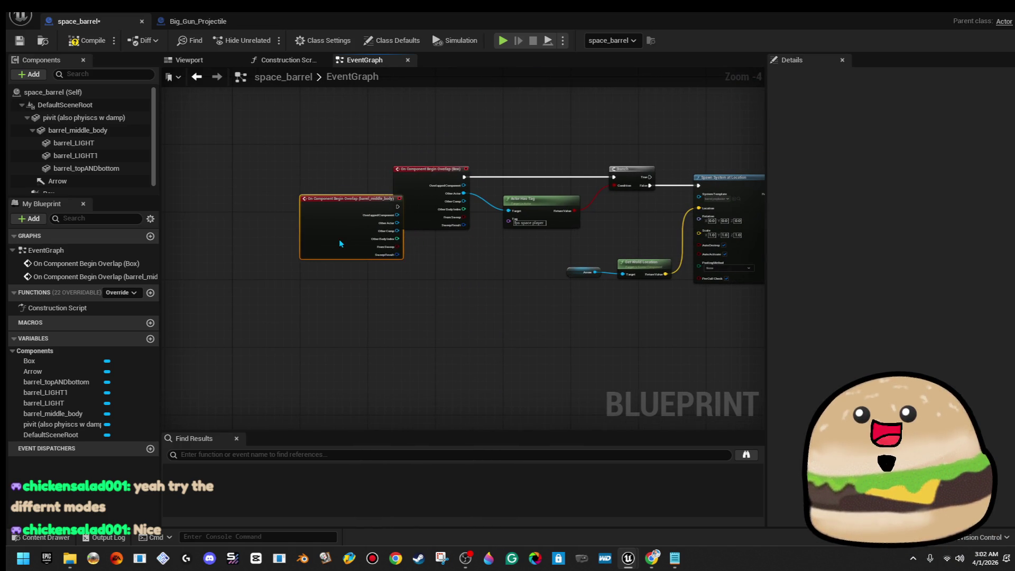
{"action": "left_click_drag", "start_coordinate": [340, 243], "coordinate": [325, 205]}
{"action": "mouse_move", "coordinate": [468, 181]}
{"action": "left_mouse_down"}
{"action": "mouse_move", "coordinate": [468, 222]}
{"action": "mouse_move", "coordinate": [416, 274]}
{"action": "left_mouse_up"}
{"action": "right_click", "coordinate": [415, 271]}
{"action": "scroll", "coordinate": [421, 243], "scroll_direction": "up", "scroll_amount": 4}
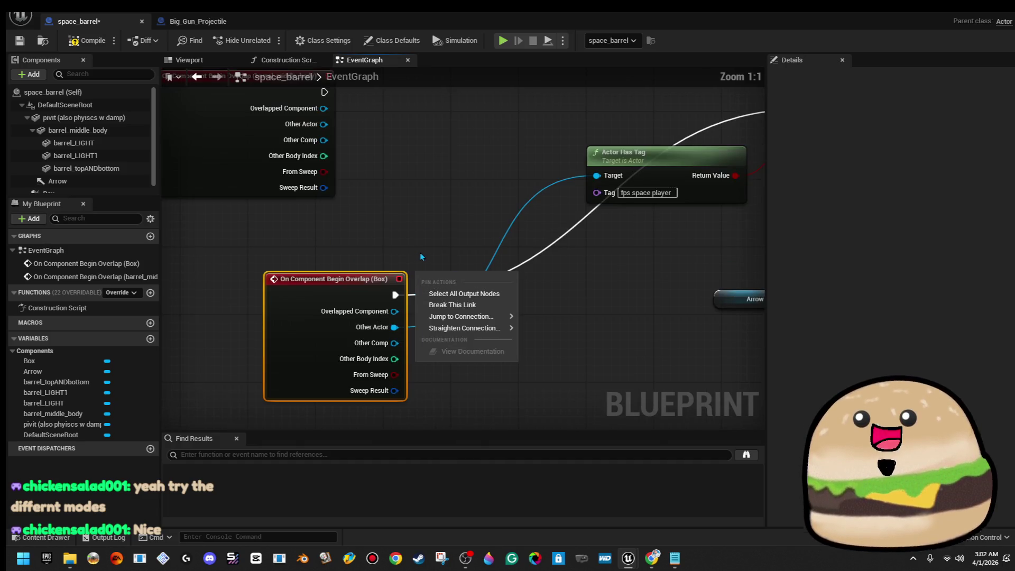
{"action": "left_click", "coordinate": [414, 267]}
{"action": "right_click", "coordinate": [396, 295]}
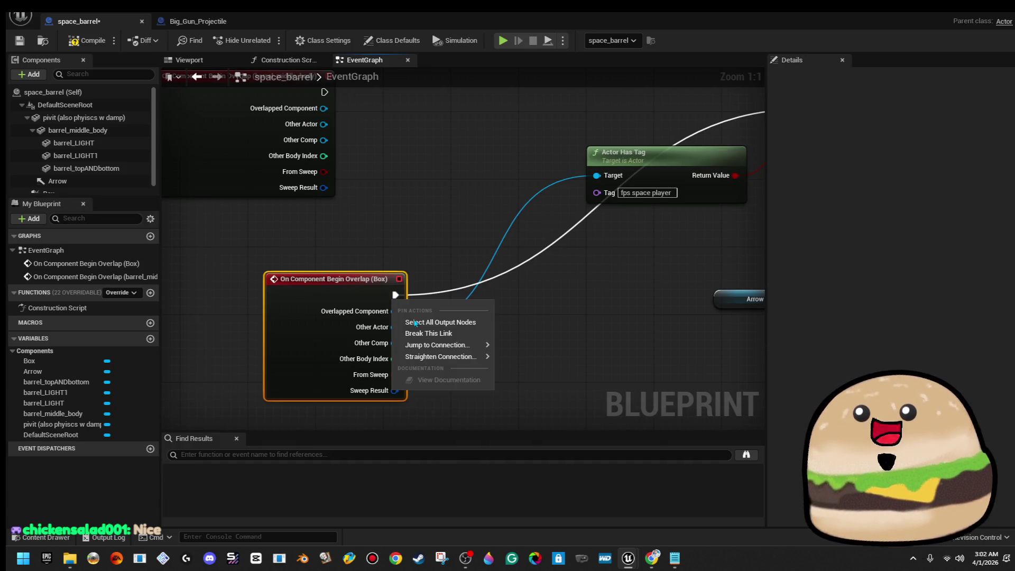
{"action": "left_click", "coordinate": [432, 334]}
{"action": "right_click", "coordinate": [394, 328]}
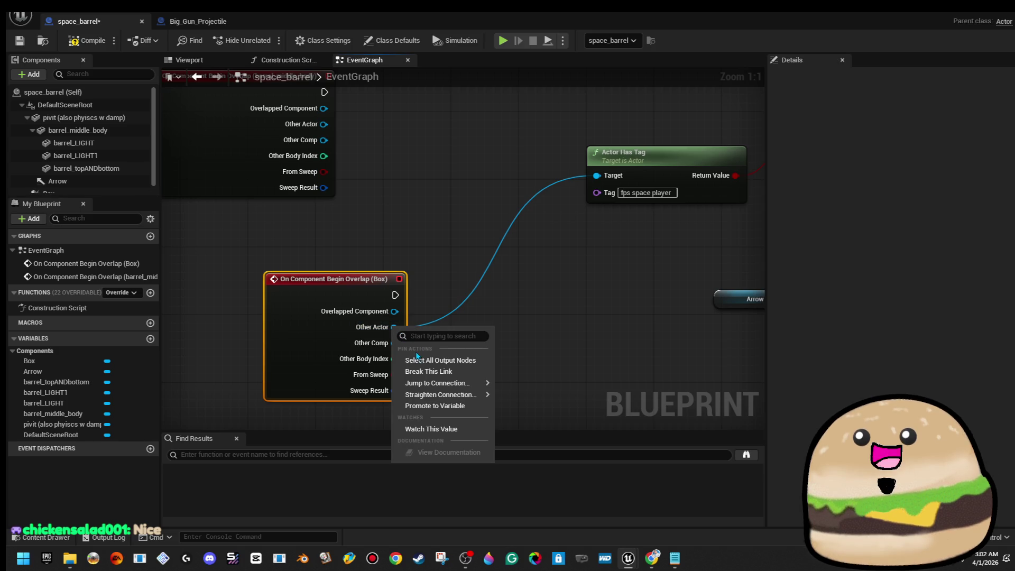
{"action": "left_click", "coordinate": [422, 377]}
Wire the new event's Other Actor into Actor Has Tag and its execution into Branch, then playtest
{"action": "scroll", "coordinate": [542, 300], "scroll_direction": "down", "scroll_amount": 2}
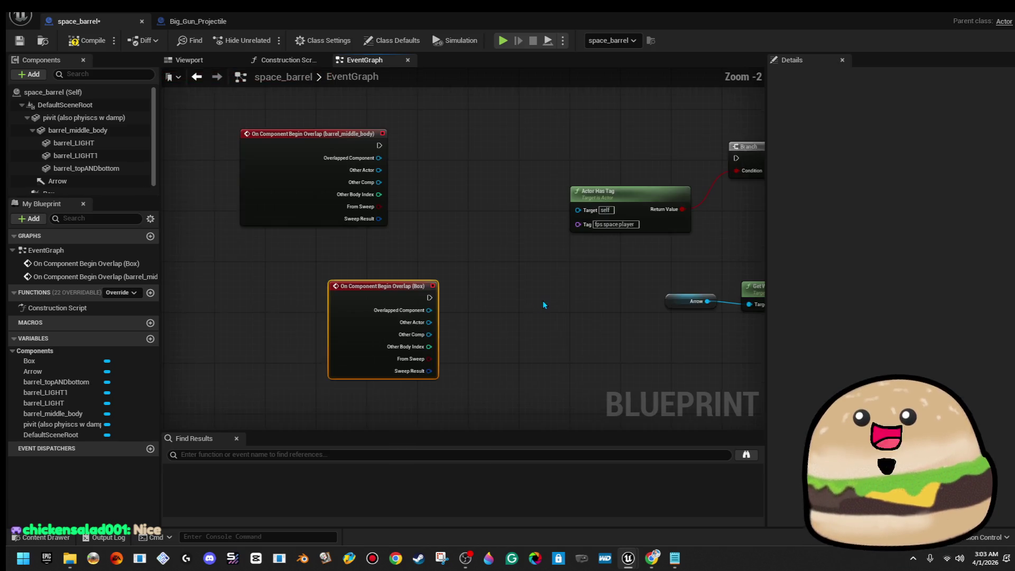
{"action": "mouse_move", "coordinate": [520, 276]}
{"action": "left_mouse_down"}
{"action": "mouse_move", "coordinate": [354, 270]}
{"action": "mouse_move", "coordinate": [321, 235]}
{"action": "left_mouse_up"}
{"action": "left_click_drag", "start_coordinate": [495, 237], "coordinate": [675, 212]}
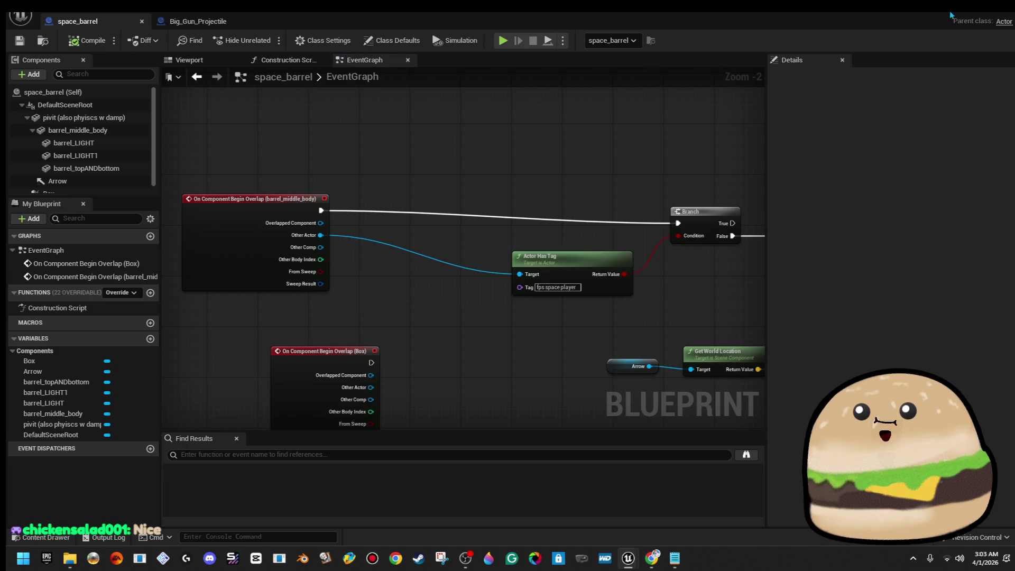
{"action": "key", "text": "alt+p"}
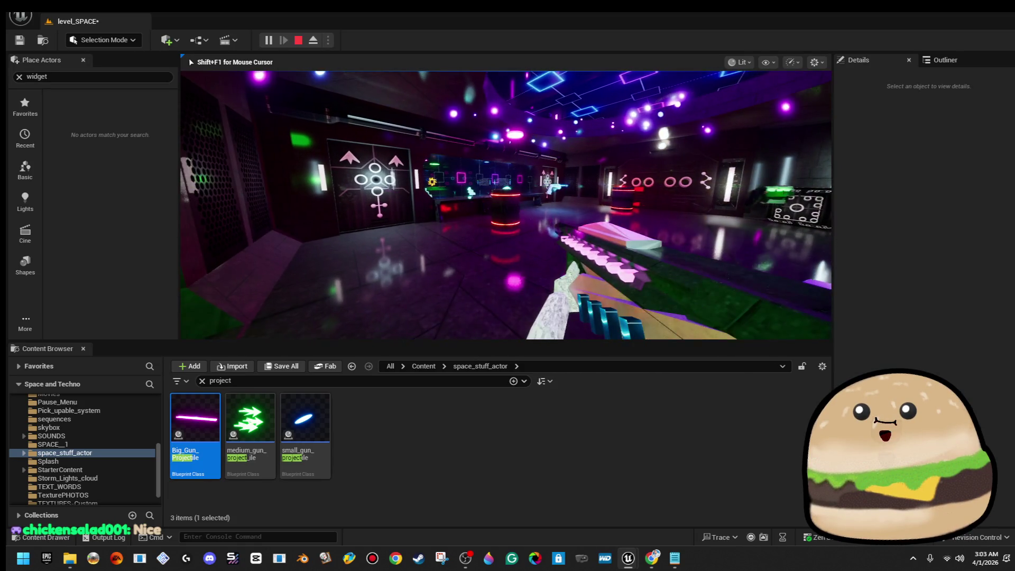
Walk through the neon room in the playtest, stop it, and bring up the space barrel's actions
{"action": "key", "text": "w"}
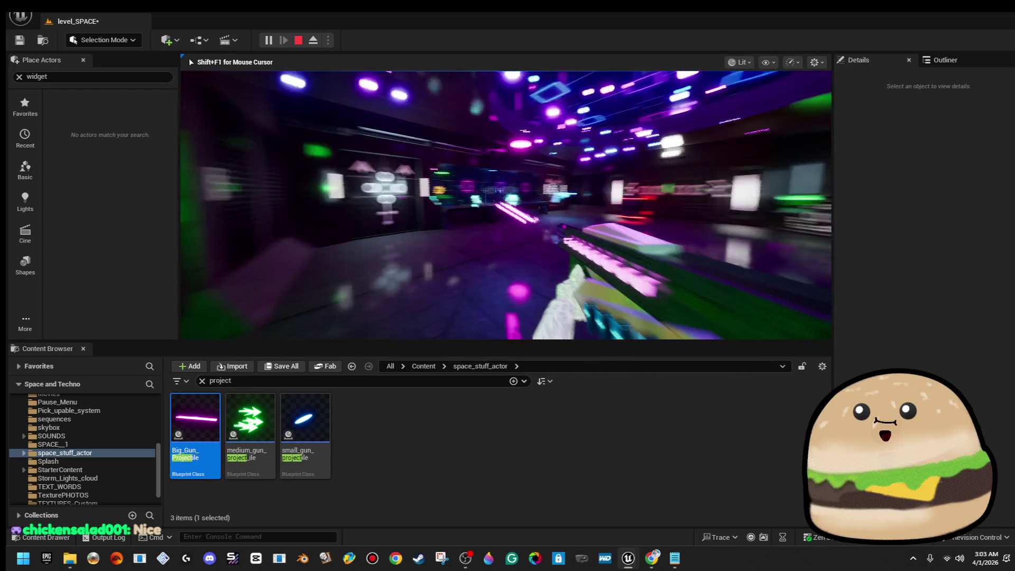
{"action": "key", "text": "w"}
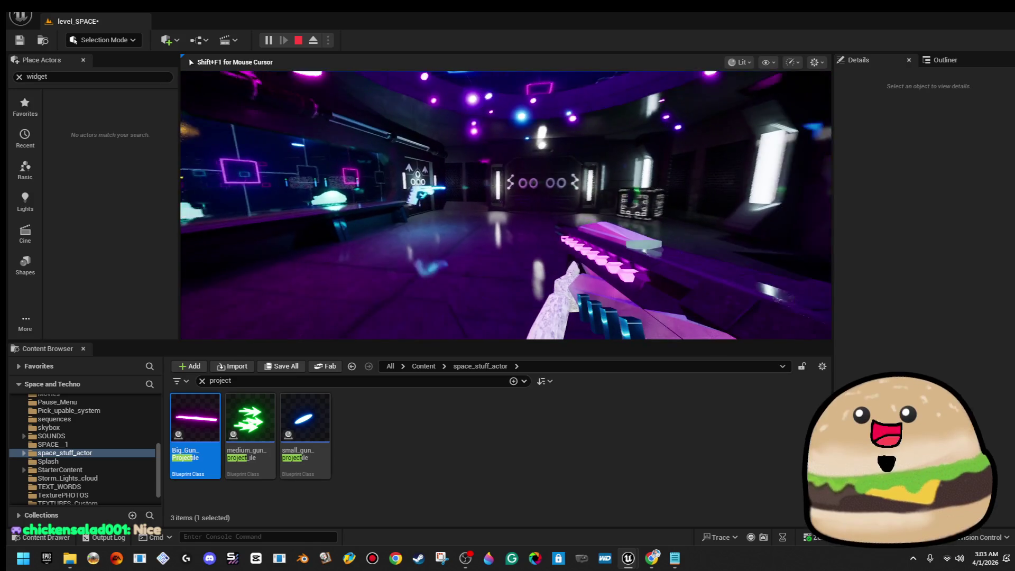
{"action": "key", "text": "Escape"}
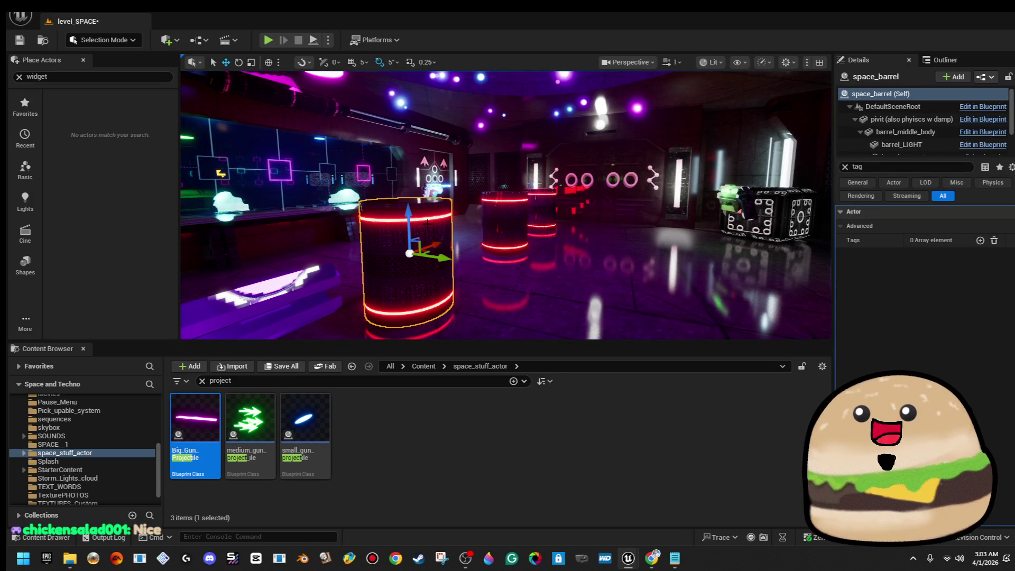
{"action": "right_click", "coordinate": [428, 194]}
Delete the barrel_middle_body overlap event from the space_barrel event graph
{"action": "left_click", "coordinate": [522, 238]}
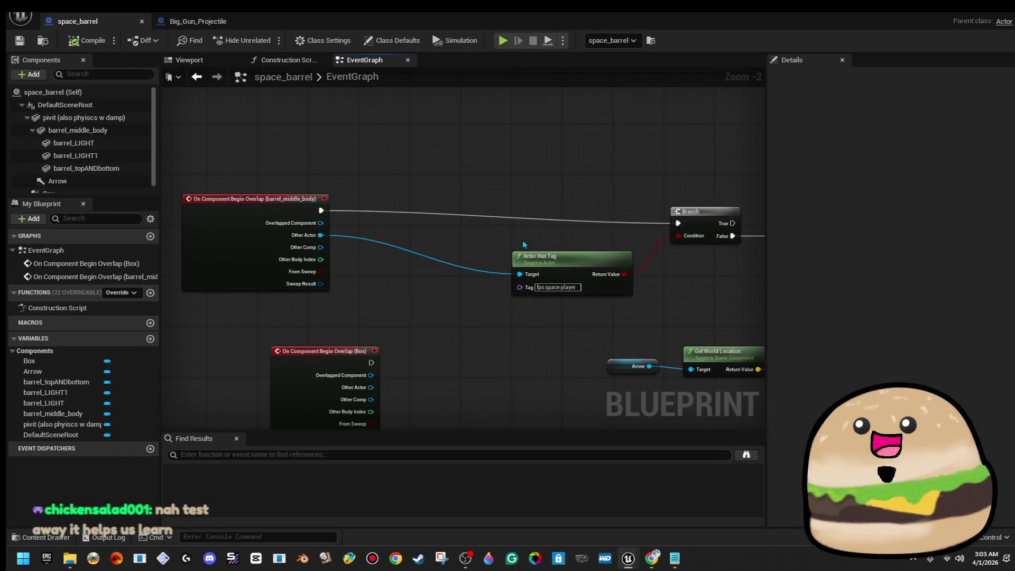
{"action": "scroll", "coordinate": [316, 235], "scroll_direction": "down", "scroll_amount": 1}
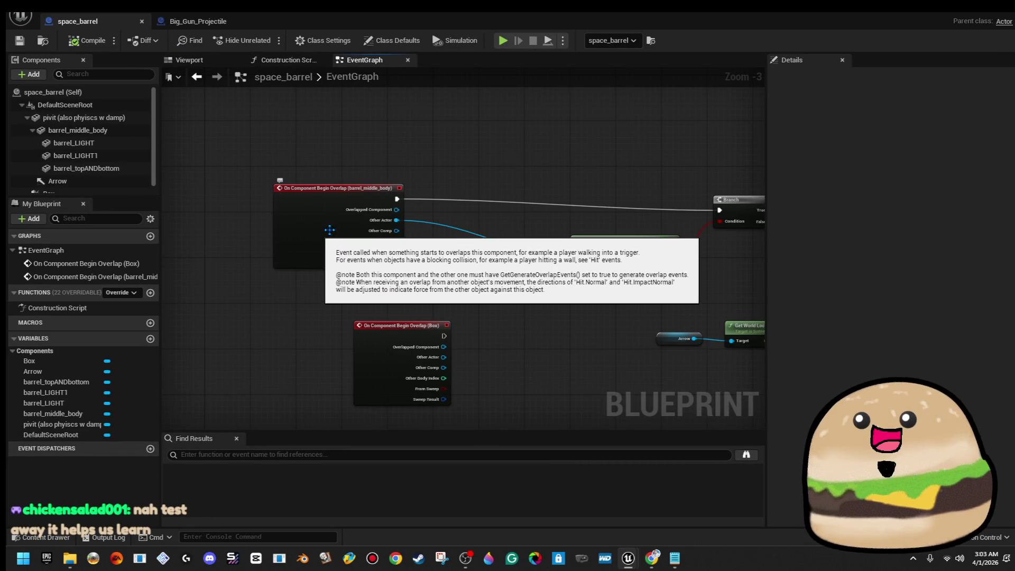
{"action": "scroll", "coordinate": [457, 264], "scroll_direction": "up", "scroll_amount": 1}
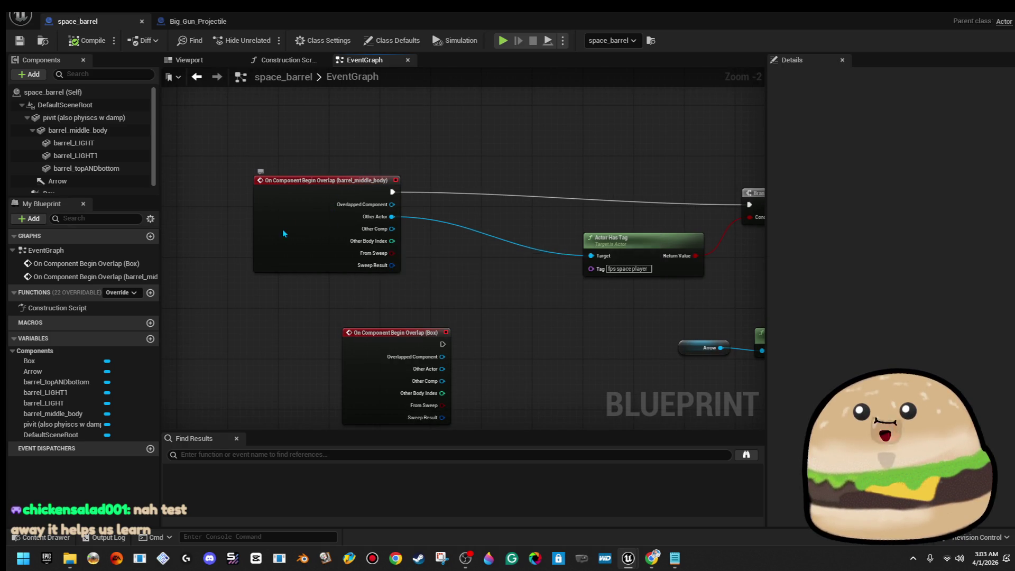
{"action": "left_click", "coordinate": [316, 228]}
{"action": "key", "text": "Delete"}
Reconnect the Box overlap event's Other Actor to the tag check and its execution to Branch
{"action": "mouse_move", "coordinate": [375, 355]}
{"action": "left_mouse_down"}
{"action": "mouse_move", "coordinate": [388, 213]}
{"action": "mouse_move", "coordinate": [474, 213]}
{"action": "left_mouse_up"}
{"action": "left_click_drag", "start_coordinate": [598, 199], "coordinate": [340, 225]}
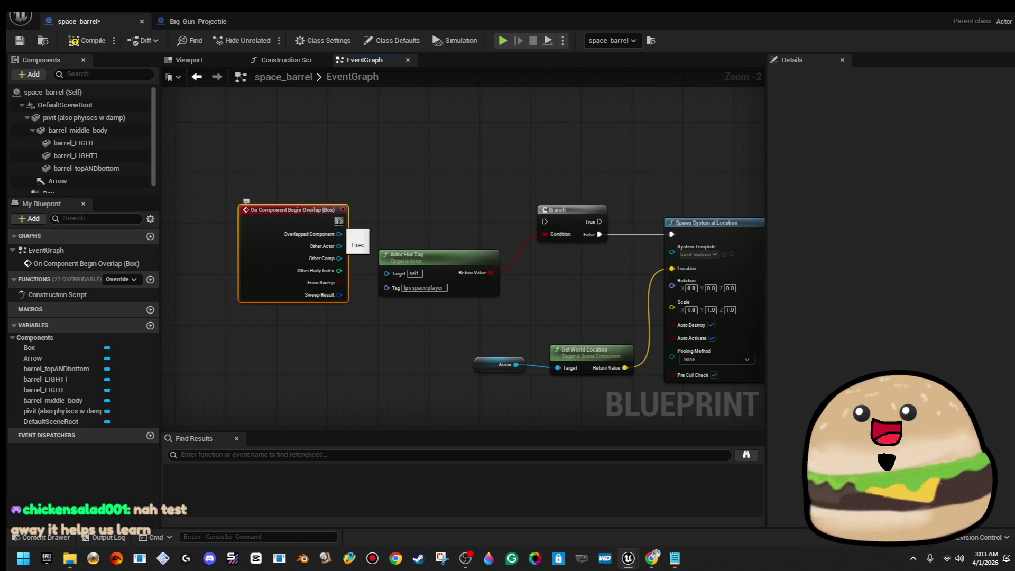
{"action": "left_click_drag", "start_coordinate": [387, 273], "coordinate": [351, 261]}
{"action": "left_click_drag", "start_coordinate": [266, 253], "coordinate": [253, 253]}
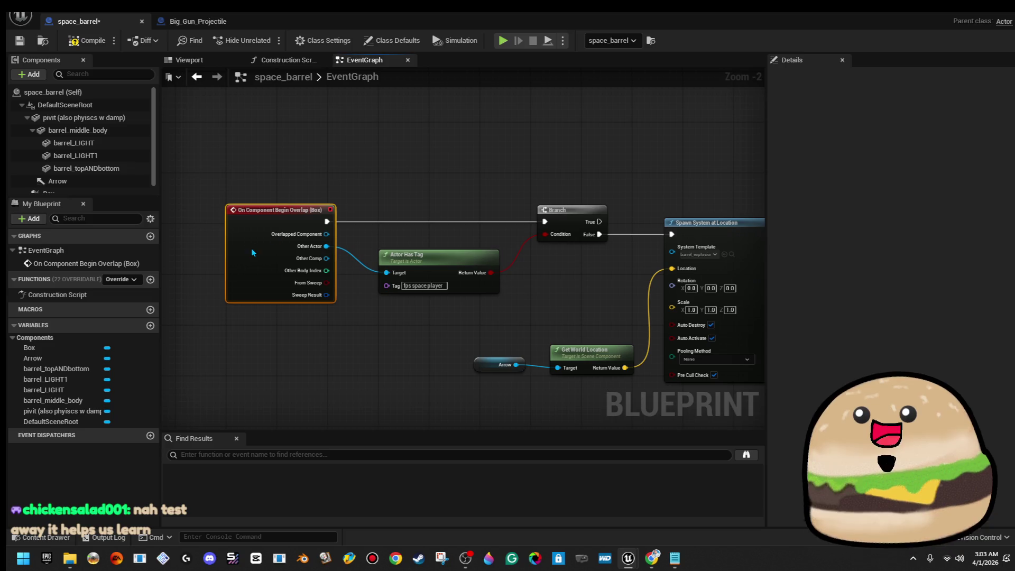
{"action": "scroll", "coordinate": [424, 142], "scroll_direction": "down", "scroll_amount": 1}
{"action": "left_click_drag", "start_coordinate": [668, 185], "coordinate": [438, 167]}
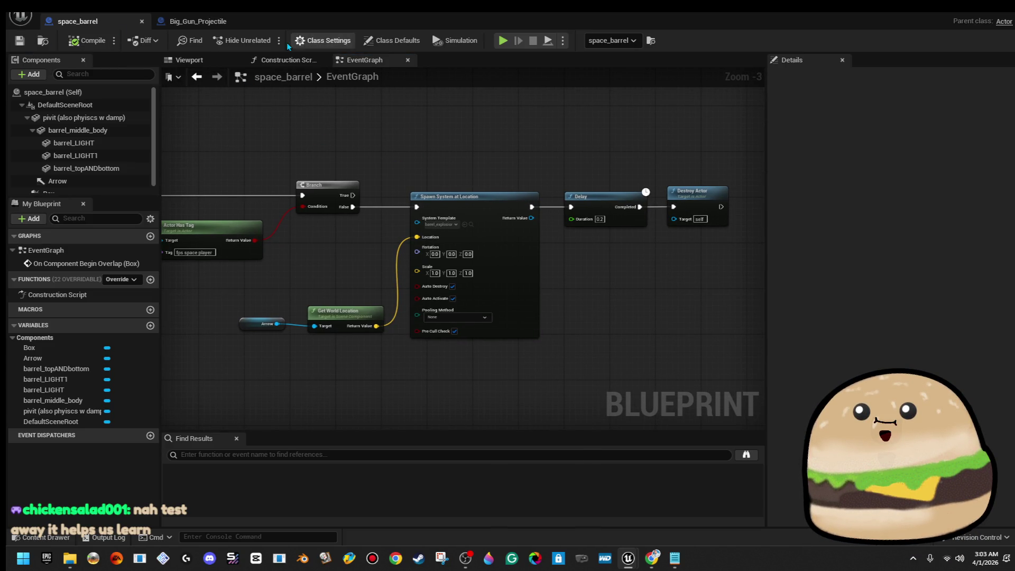
{"action": "left_click", "coordinate": [212, 24]}
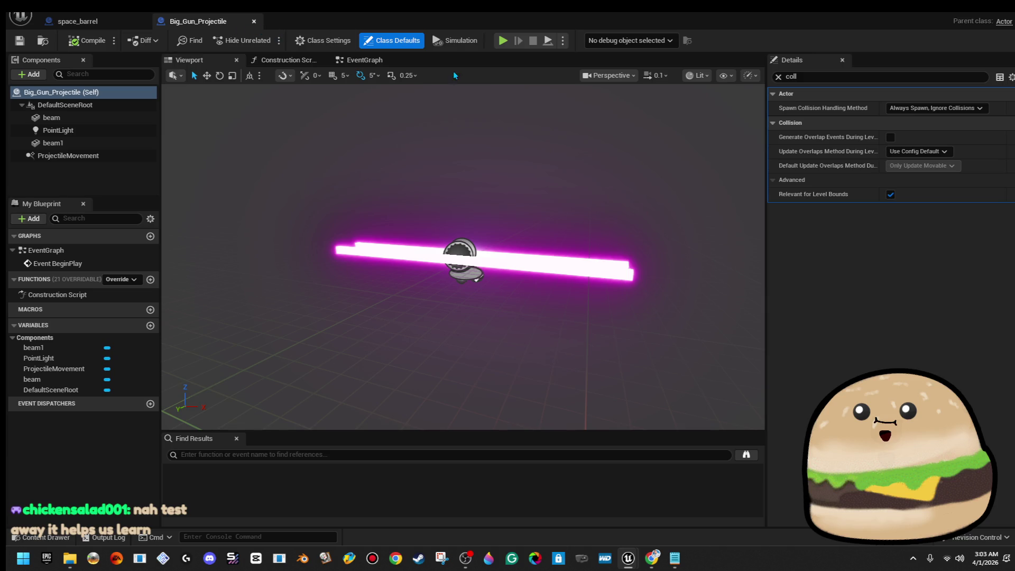
Give the beam1 component the tag 'ammo' and confirm the projectile actor is also tagged 'ammo'
{"action": "left_click", "coordinate": [146, 143]}
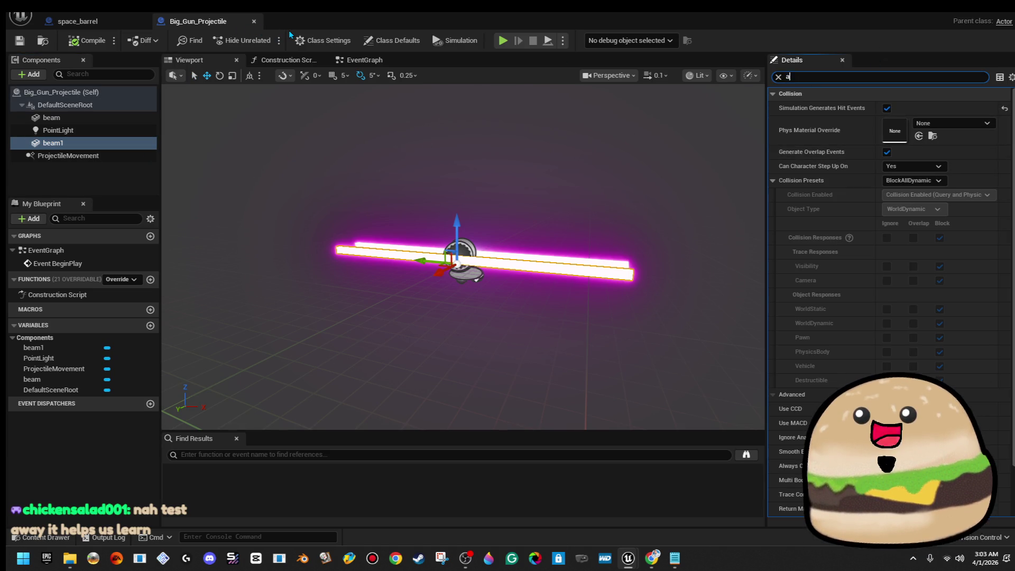
{"action": "type", "text": "ammo"}
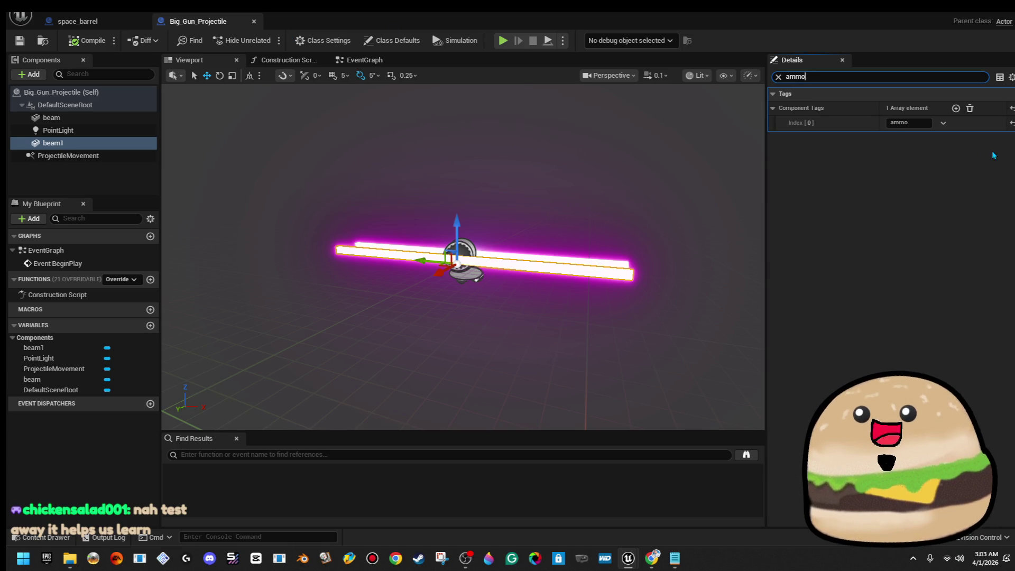
{"action": "left_click", "coordinate": [909, 122]}
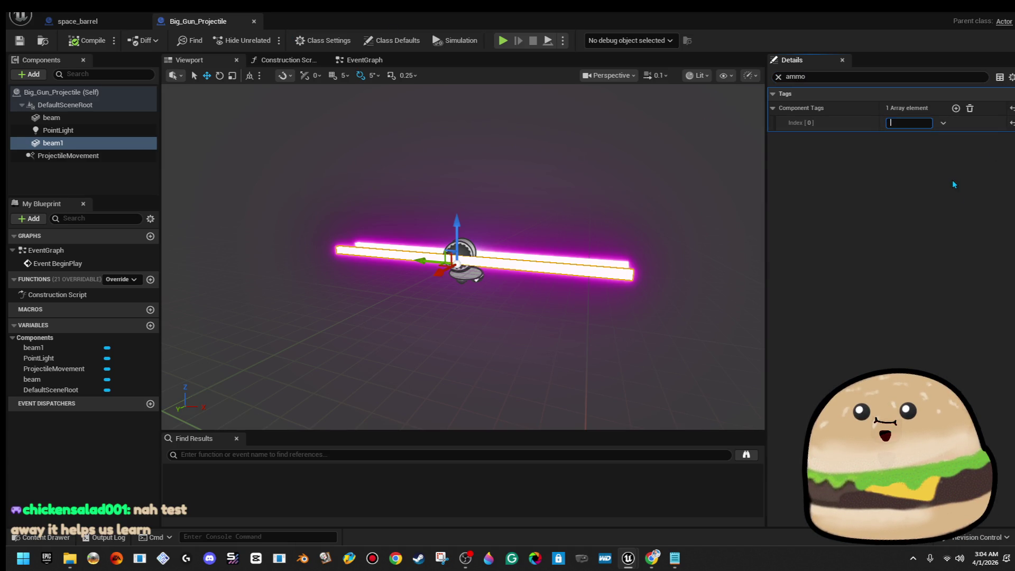
{"action": "type", "text": "ammo"}
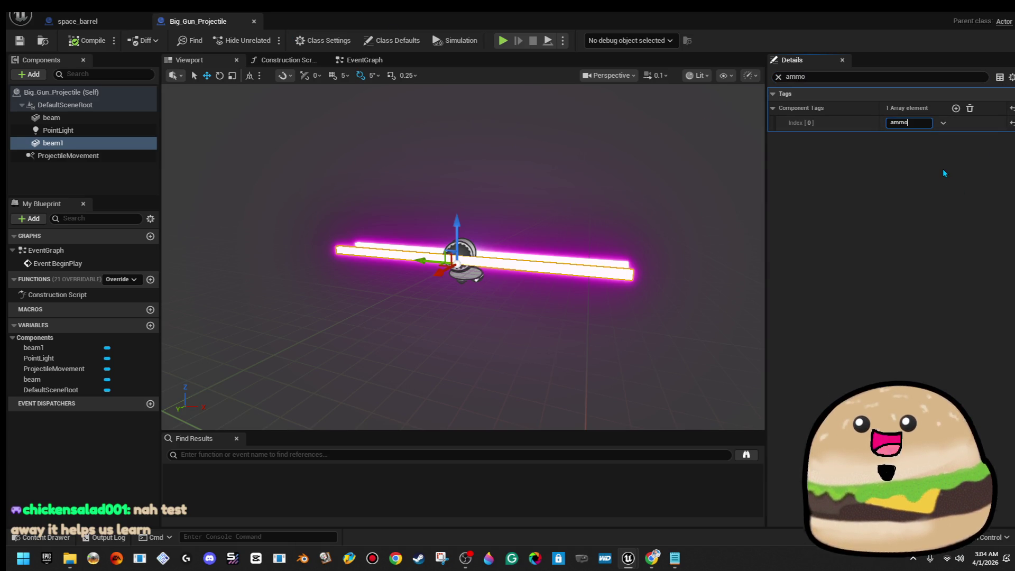
{"action": "key", "text": "Return"}
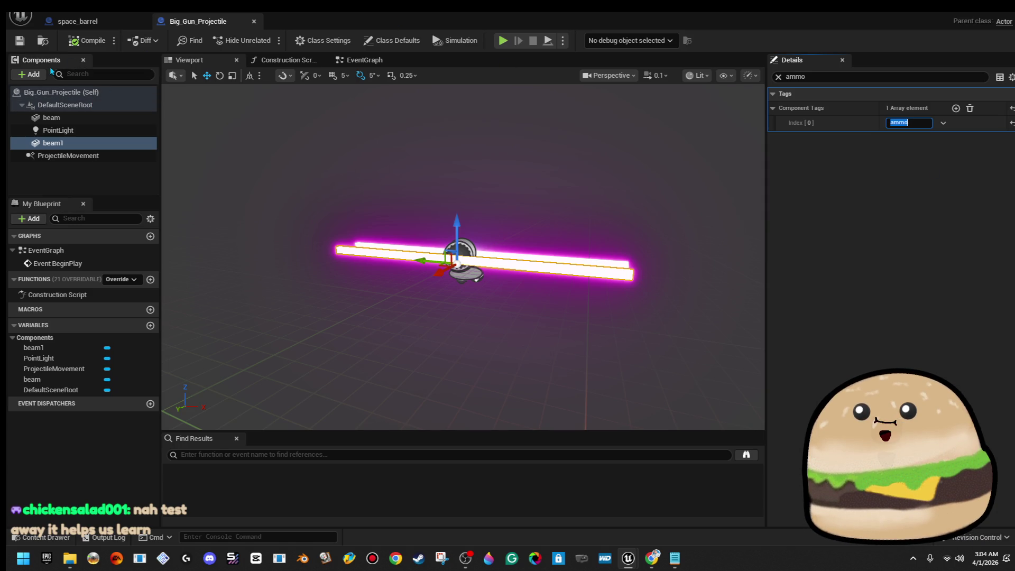
{"action": "left_click", "coordinate": [91, 97]}
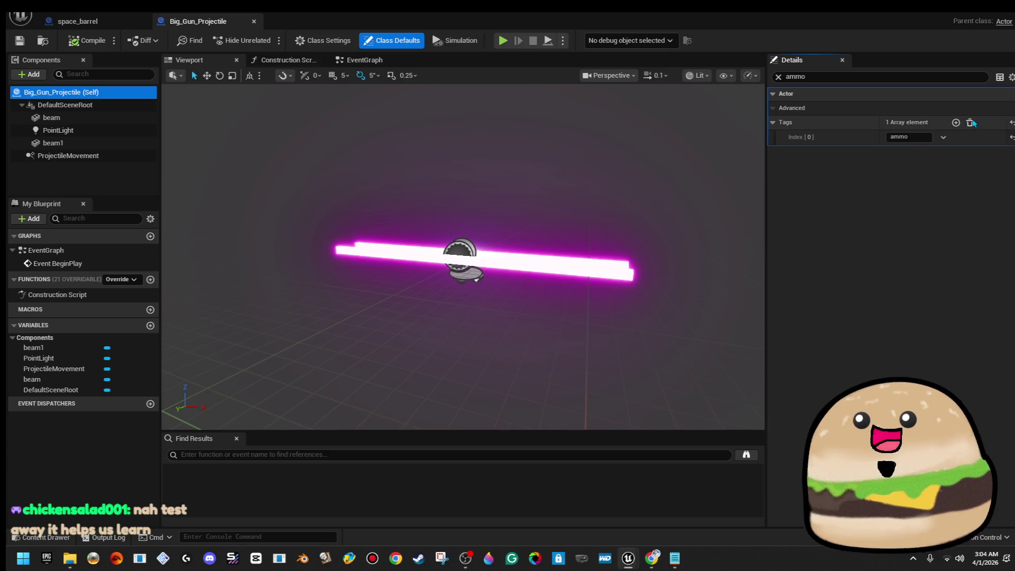
{"action": "left_click", "coordinate": [779, 77]}
Inspect the space_barrel's Box collision settings and open its event graph
{"action": "type", "text": "olli"}
{"action": "left_click", "coordinate": [78, 21]}
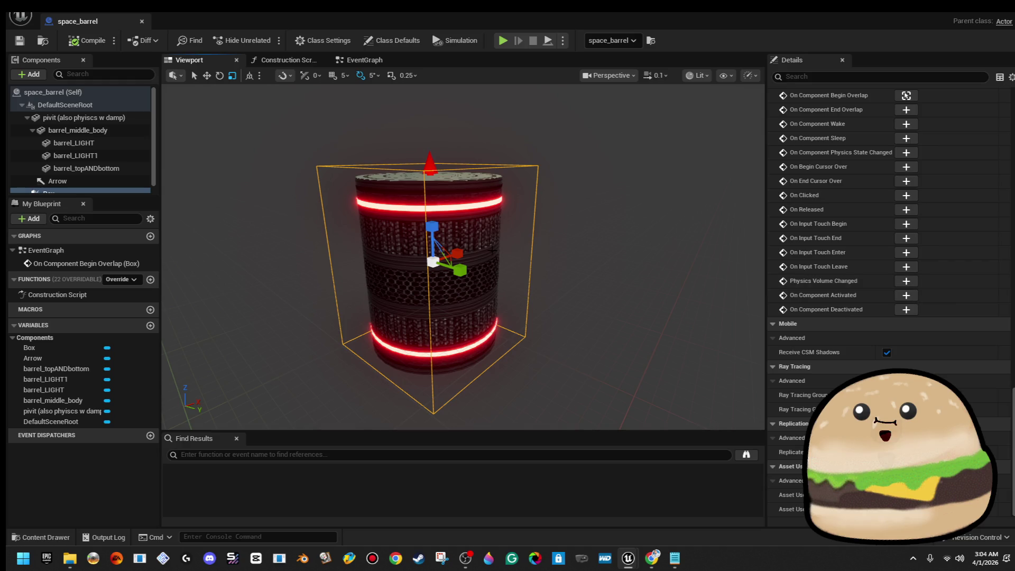
{"action": "scroll", "coordinate": [888, 233], "scroll_direction": "down", "scroll_amount": 4}
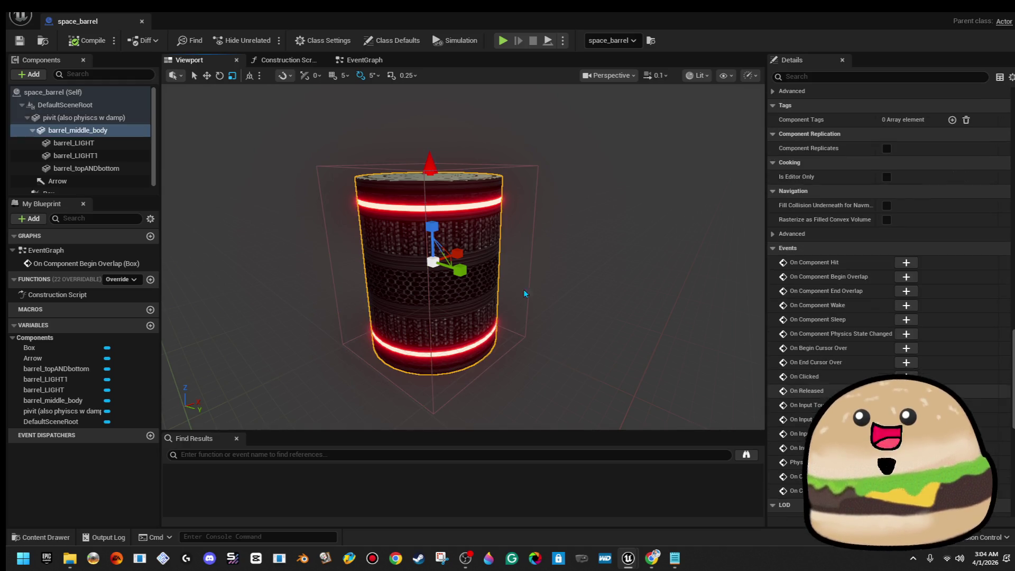
{"action": "left_click", "coordinate": [537, 213]}
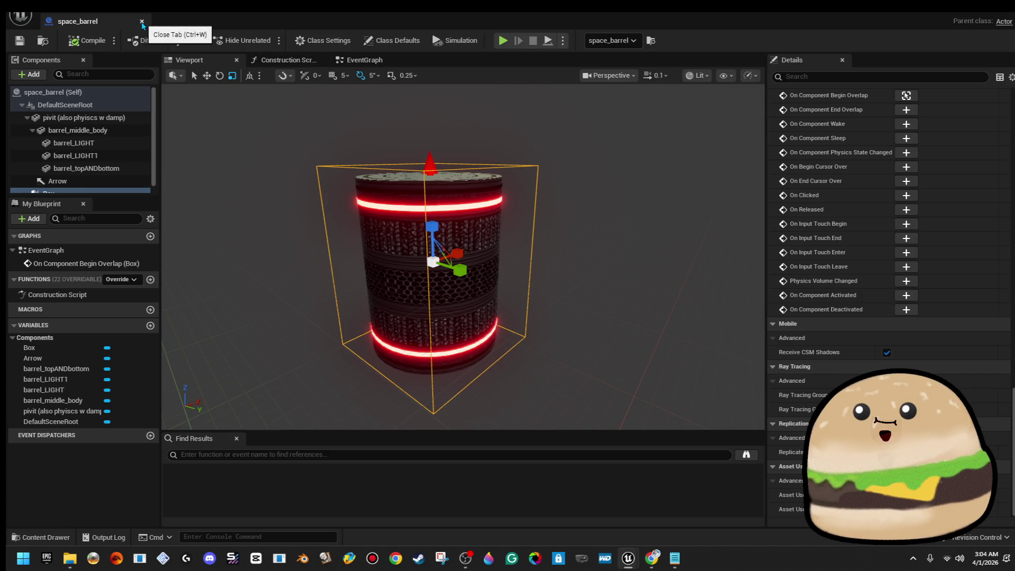
{"action": "left_click", "coordinate": [398, 61]}
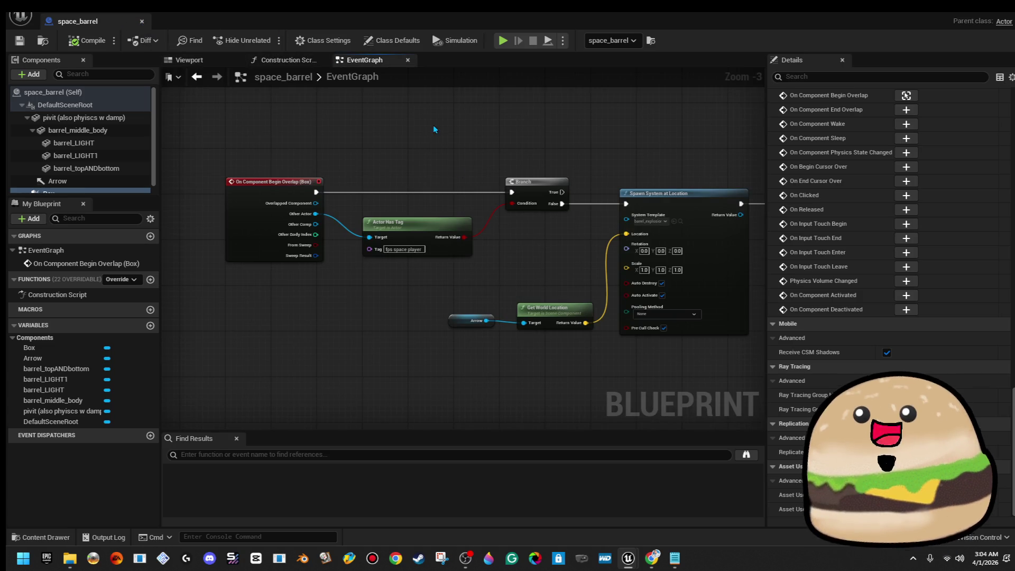
{"action": "scroll", "coordinate": [410, 177], "scroll_direction": "down", "scroll_amount": 3}
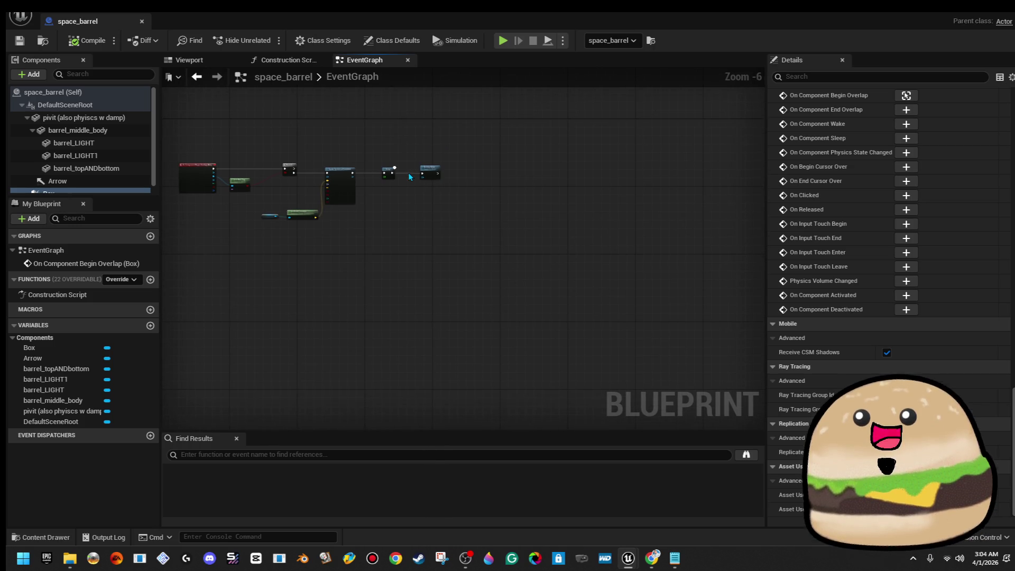
{"action": "scroll", "coordinate": [300, 146], "scroll_direction": "up", "scroll_amount": 7}
Look over the tag check, Spawn System and Delay/Destroy Actor nodes, then close space_barrel
{"action": "mouse_move", "coordinate": [277, 153]}
{"action": "left_mouse_down"}
{"action": "mouse_move", "coordinate": [625, 257]}
{"action": "mouse_move", "coordinate": [427, 283]}
{"action": "left_mouse_up"}
{"action": "left_click_drag", "start_coordinate": [325, 410], "coordinate": [669, 310]}
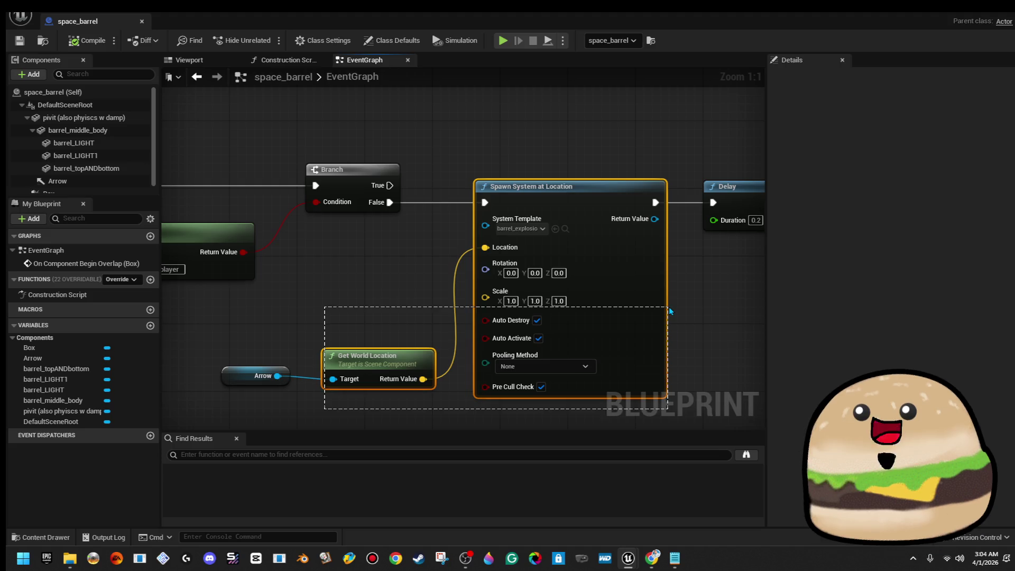
{"action": "left_click_drag", "start_coordinate": [507, 369], "coordinate": [309, 286]}
{"action": "left_click_drag", "start_coordinate": [500, 233], "coordinate": [662, 105]}
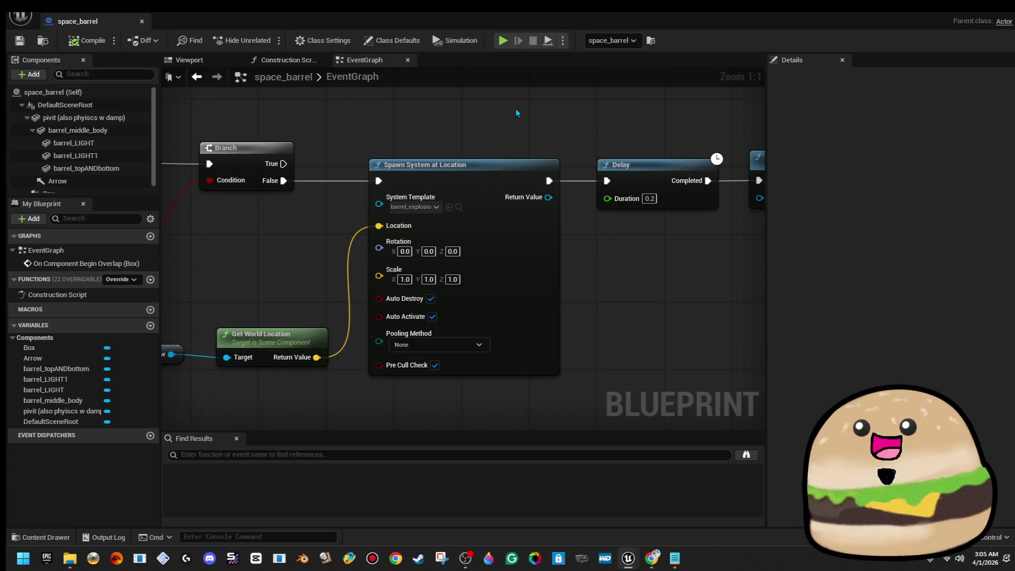
{"action": "left_click", "coordinate": [142, 22]}
{"action": "left_click", "coordinate": [300, 380]}
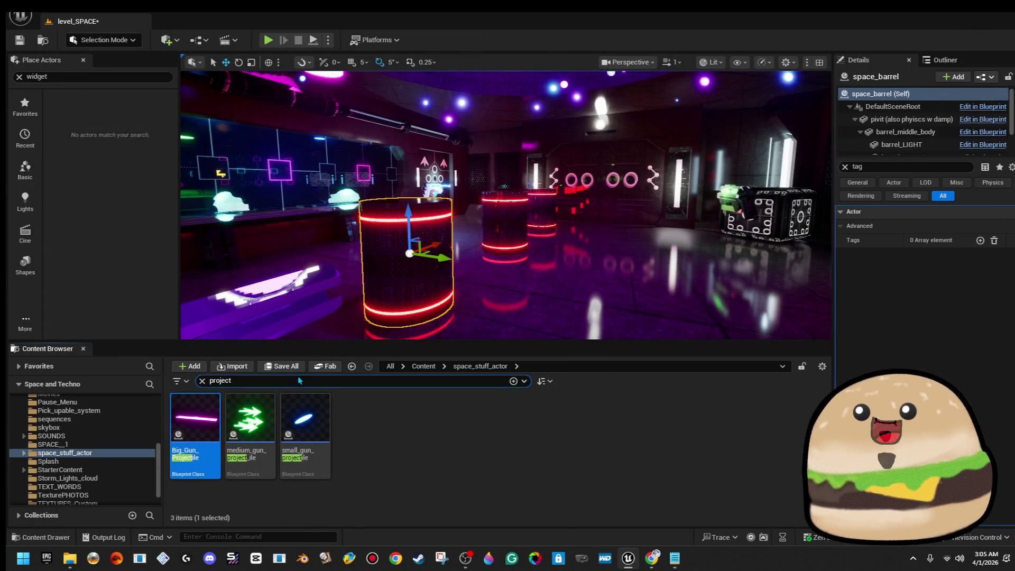
Open barrel_explosion_effect via an 'explo' search and reach OmnidirectionalBurst's 25–100 sprite size range
{"action": "key", "text": "ctrl+a"}
{"action": "type", "text": "explo"}
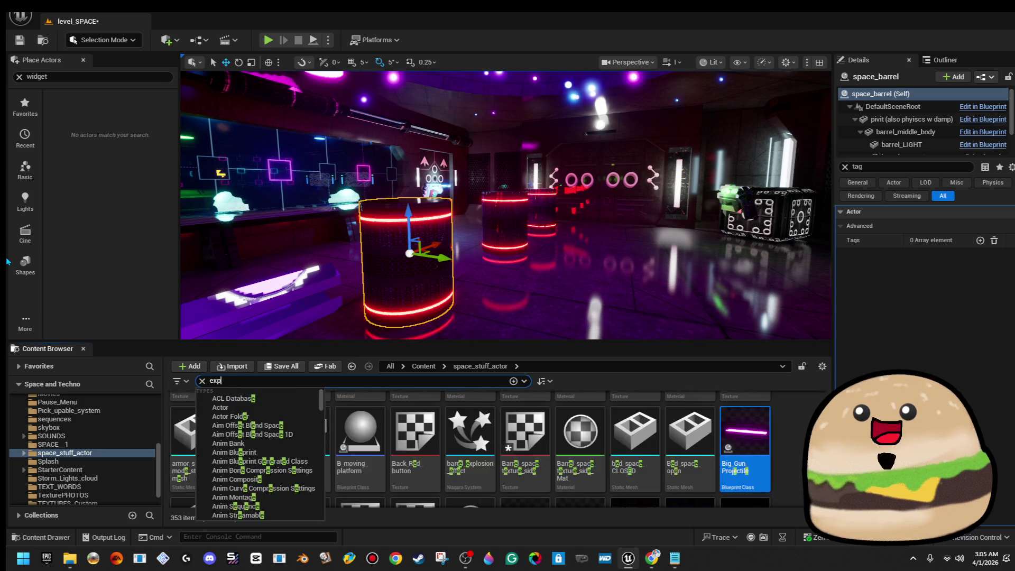
{"action": "left_click", "coordinate": [427, 416]}
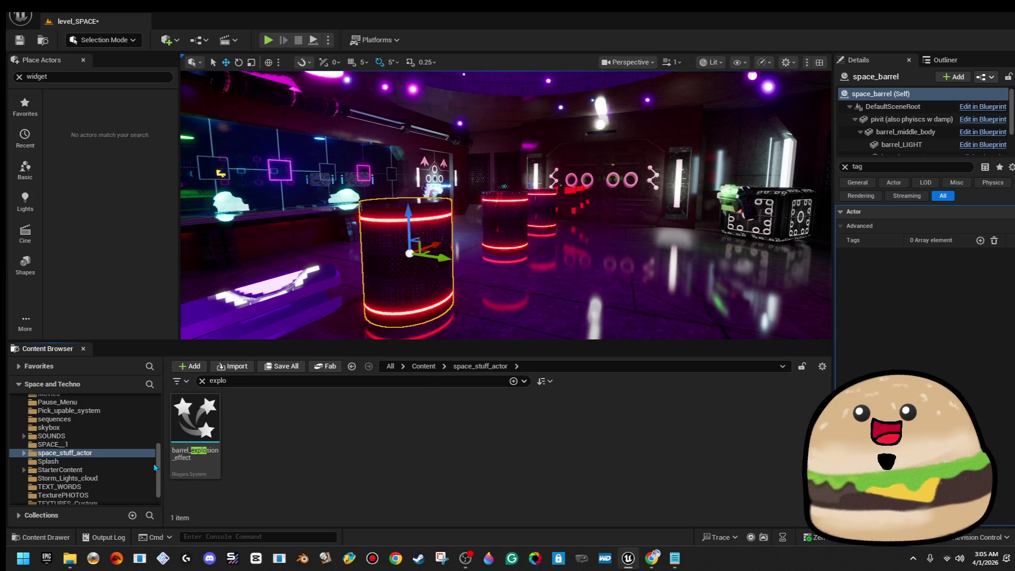
{"action": "double_click", "coordinate": [203, 433]}
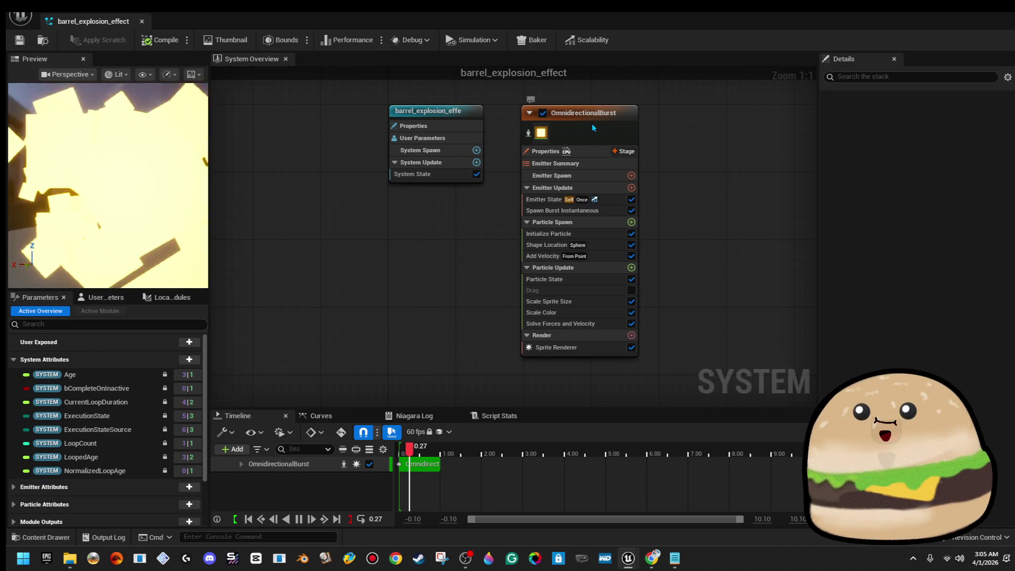
{"action": "left_click", "coordinate": [592, 122]}
{"action": "left_click_drag", "start_coordinate": [704, 208], "coordinate": [555, 176]}
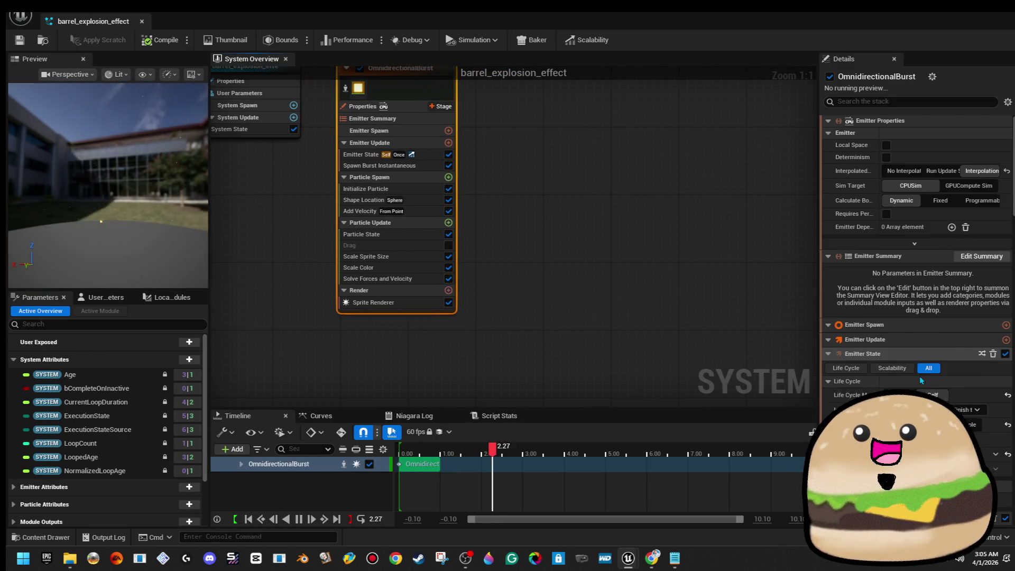
{"action": "scroll", "coordinate": [910, 369], "scroll_direction": "down", "scroll_amount": 10}
{"action": "scroll", "coordinate": [934, 371], "scroll_direction": "down", "scroll_amount": 5}
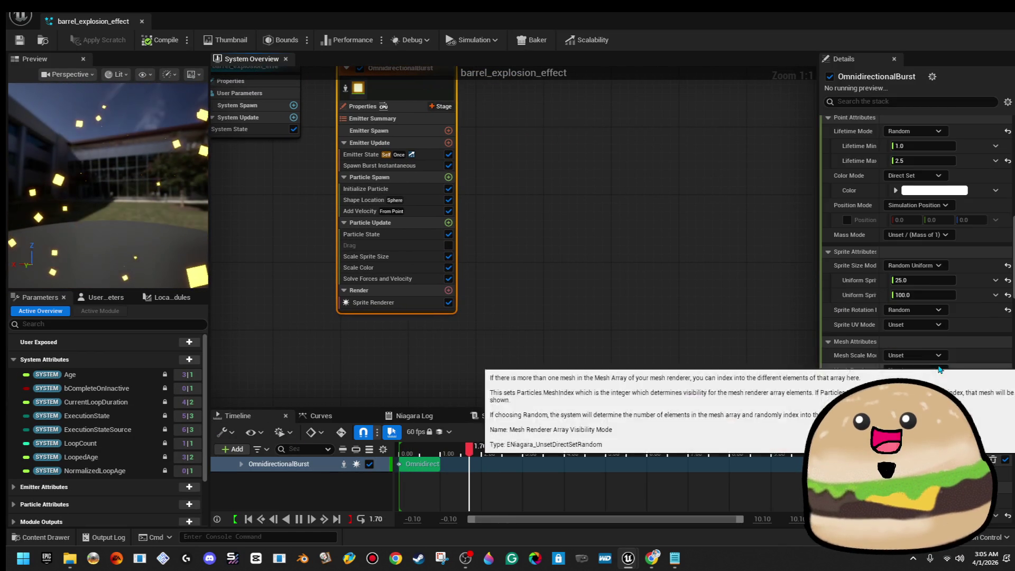
{"action": "left_click", "coordinate": [940, 281]}
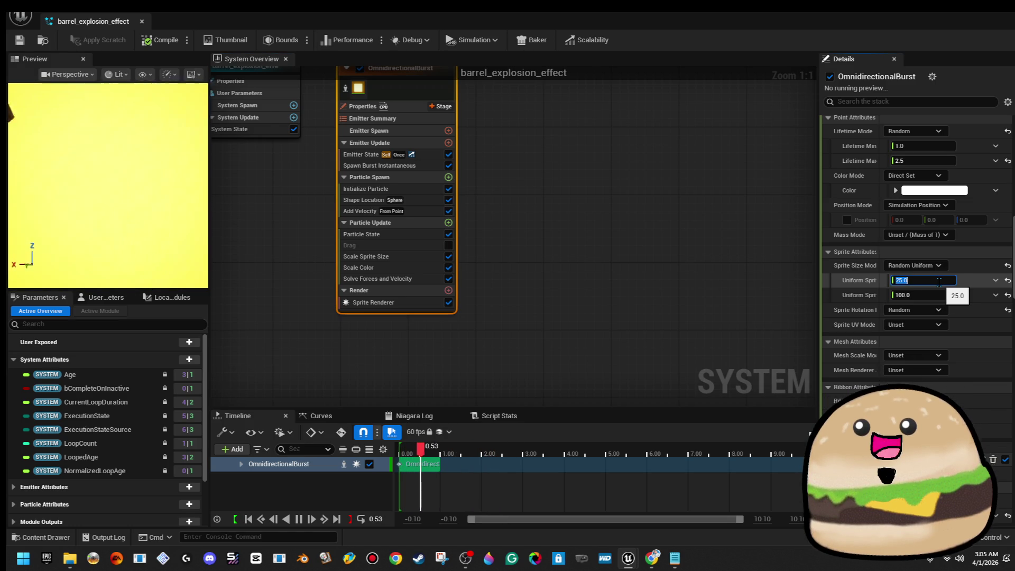
Set Uniform Sprite Size to 12–50, save Barrel_explosion_effect and close the Niagara editor
{"action": "type", "text": "12"}
{"action": "key", "text": "Tab"}
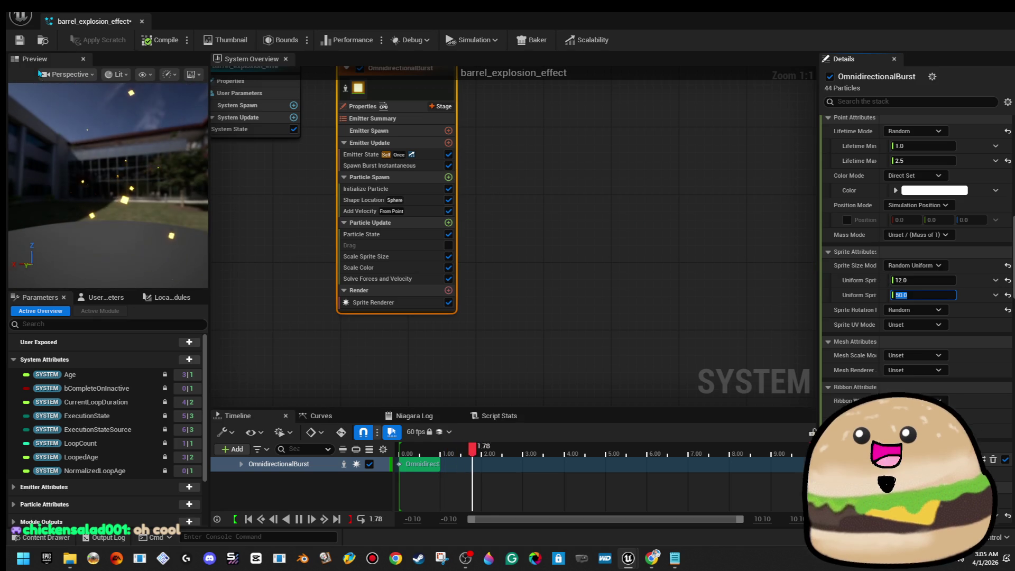
{"action": "left_click", "coordinate": [157, 40]}
{"action": "key", "text": "ctrl+s"}
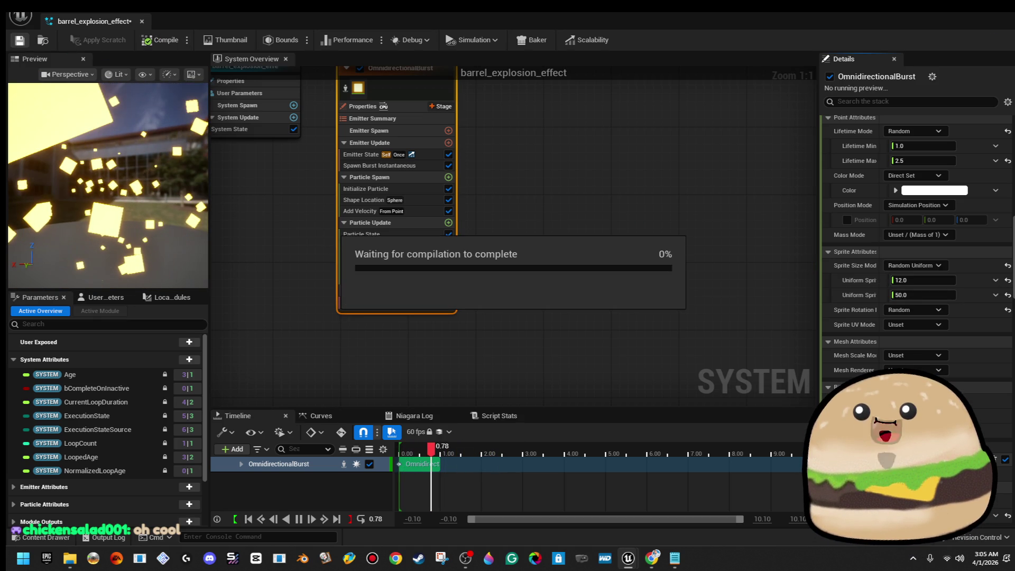
{"action": "left_click", "coordinate": [962, 12]}
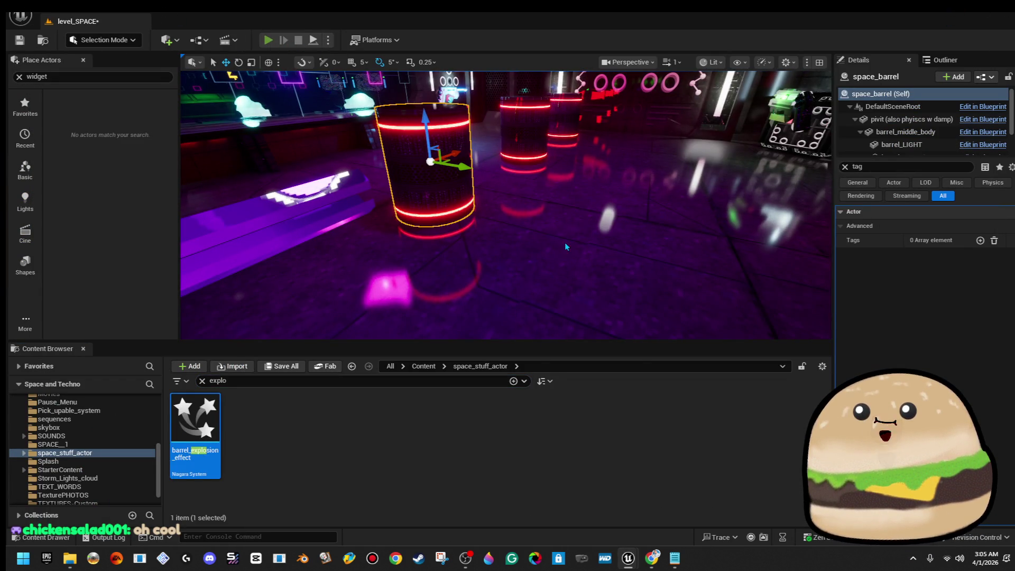
{"action": "key", "text": "alt+p"}
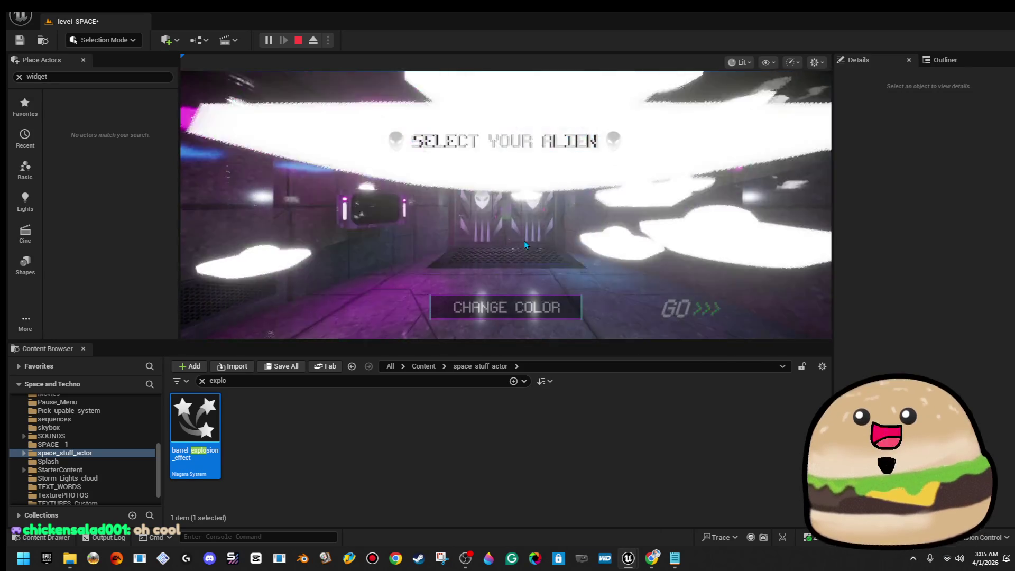
{"action": "left_click", "coordinate": [525, 240]}
{"action": "key", "text": "F11"}
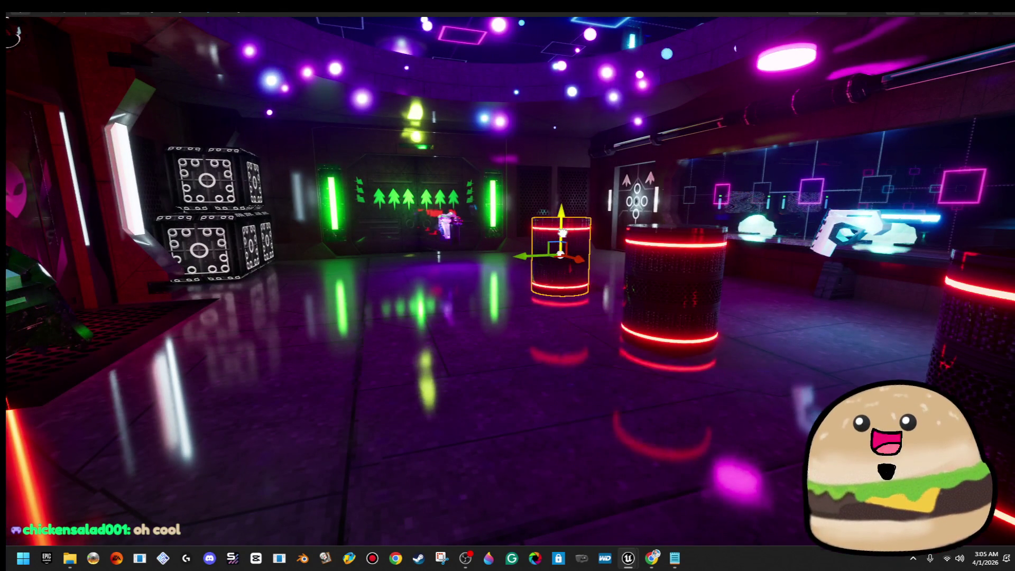
{"action": "right_click", "coordinate": [562, 233]}
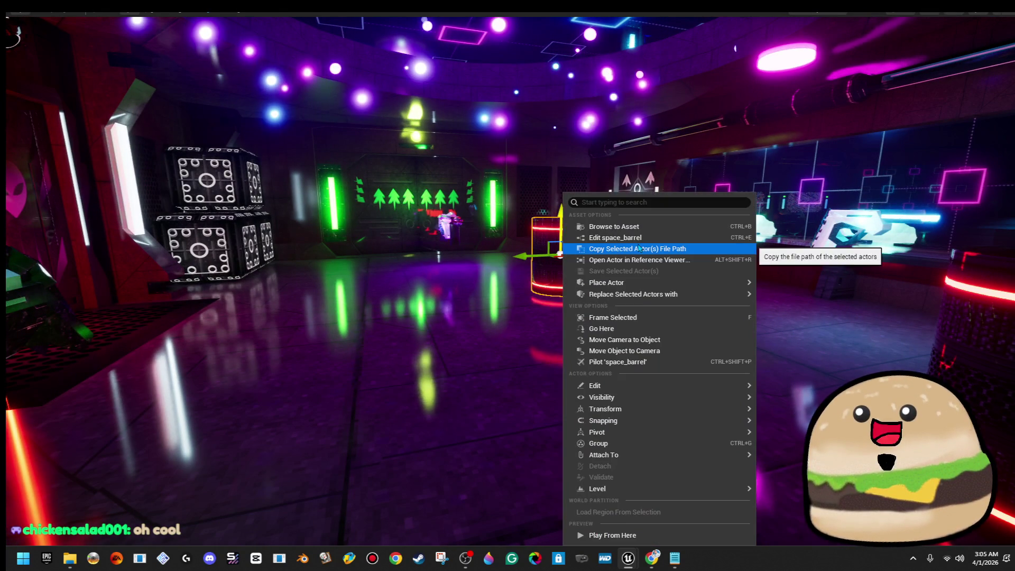
{"action": "key", "text": "Escape"}
{"action": "key", "text": "F11"}
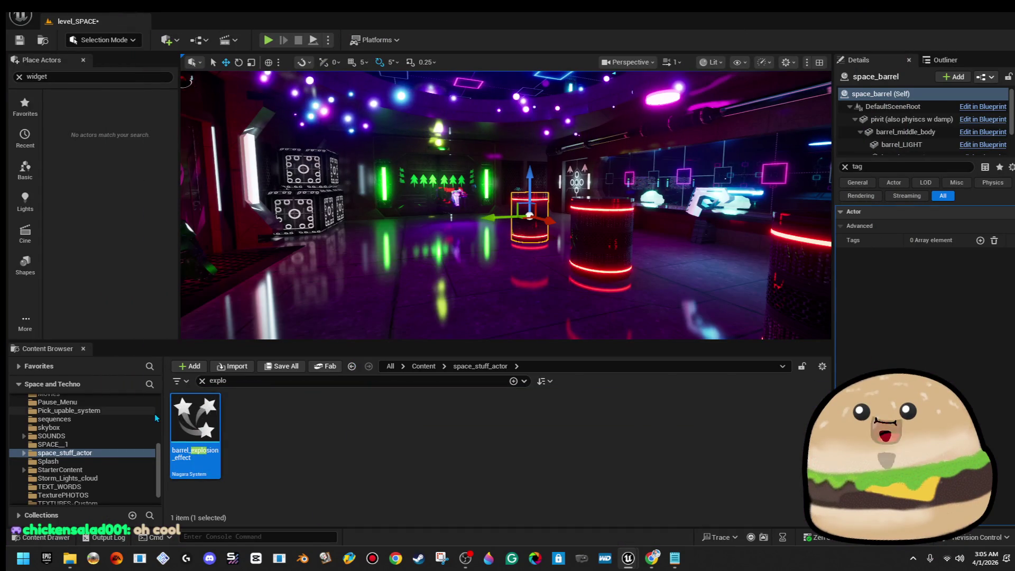
{"action": "double_click", "coordinate": [196, 434]}
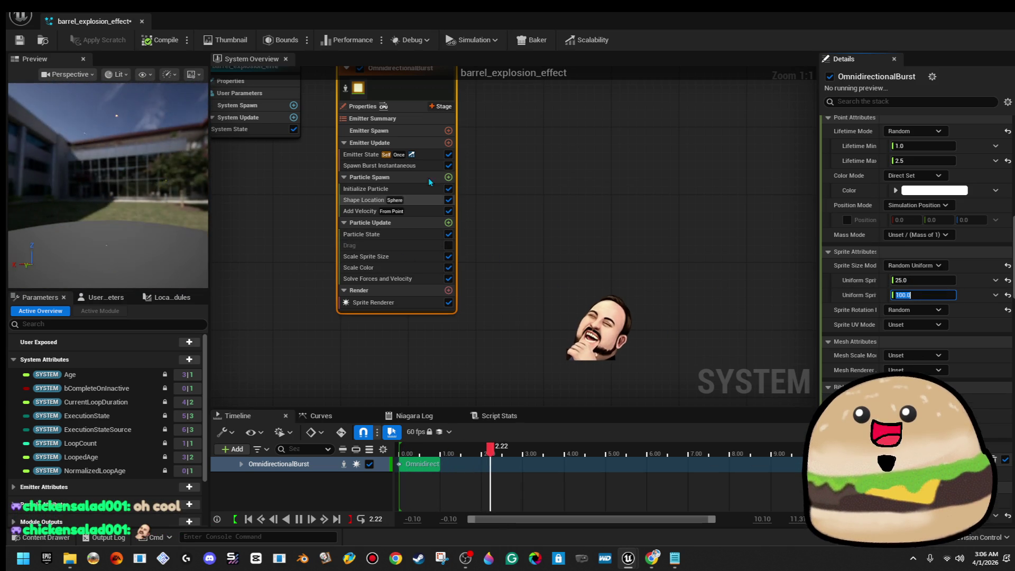
Give Add Velocity's Velocity Speed a random range of 100 to 1000
{"action": "left_click", "coordinate": [415, 213]}
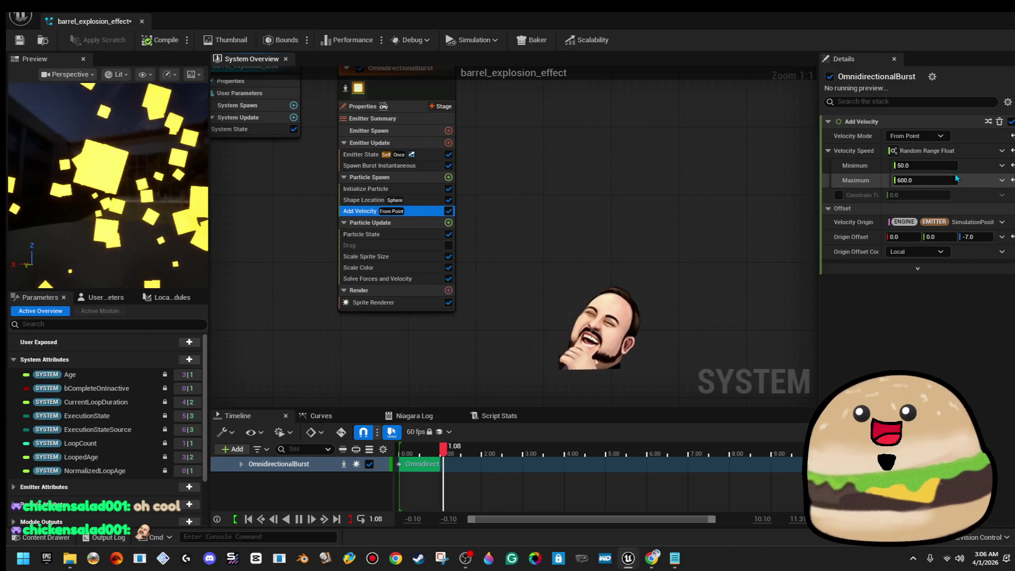
{"action": "left_click", "coordinate": [945, 180]}
{"action": "type", "text": "1"}
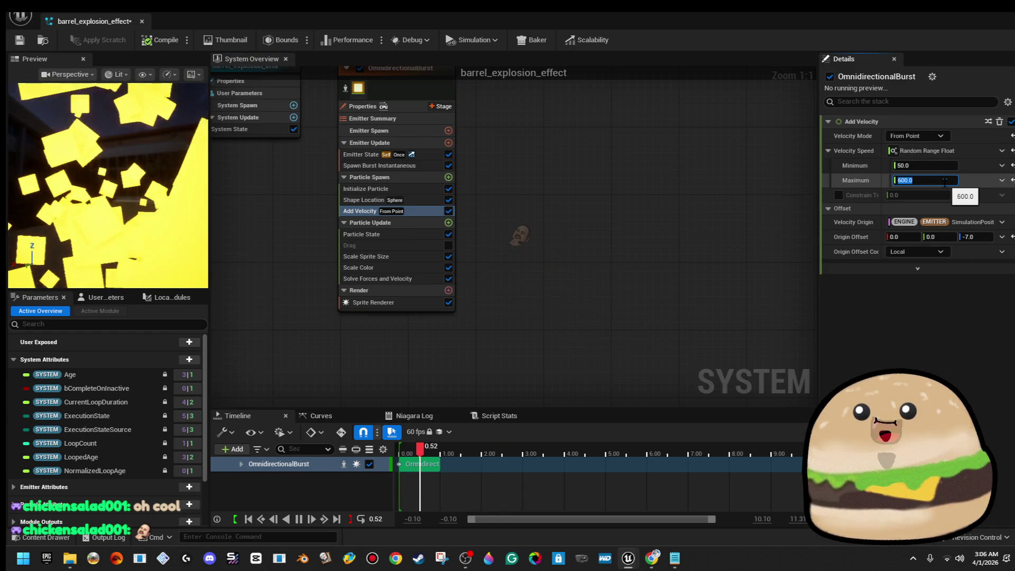
{"action": "type", "text": "000"}
{"action": "key", "text": "Return"}
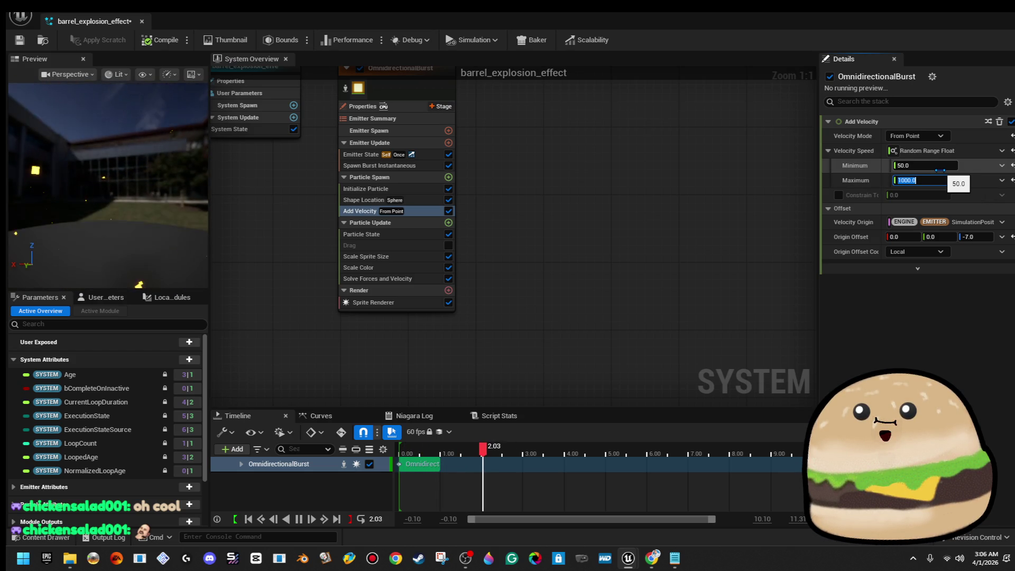
{"action": "left_click", "coordinate": [938, 167]}
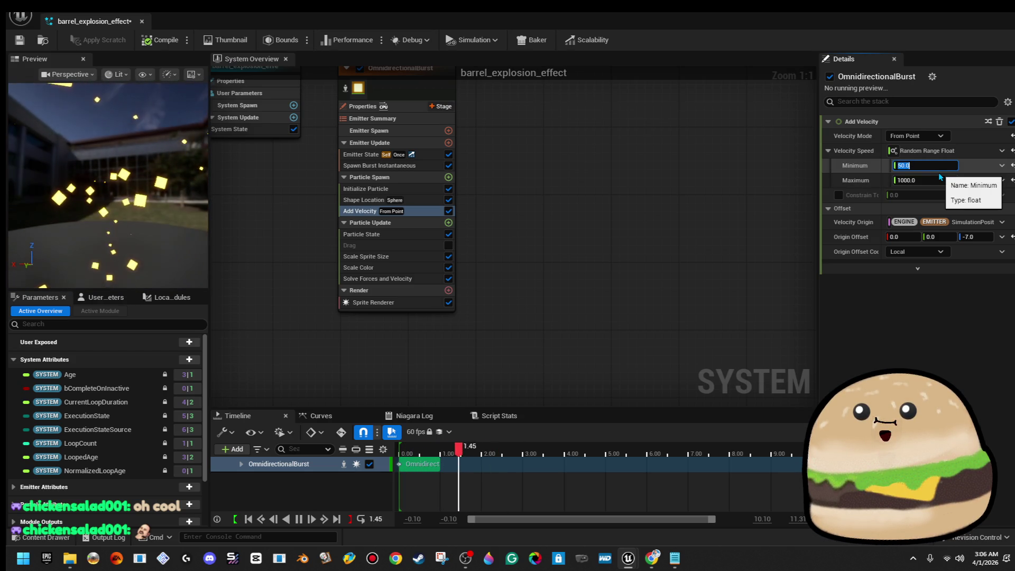
{"action": "type", "text": "100"}
{"action": "key", "text": "Return"}
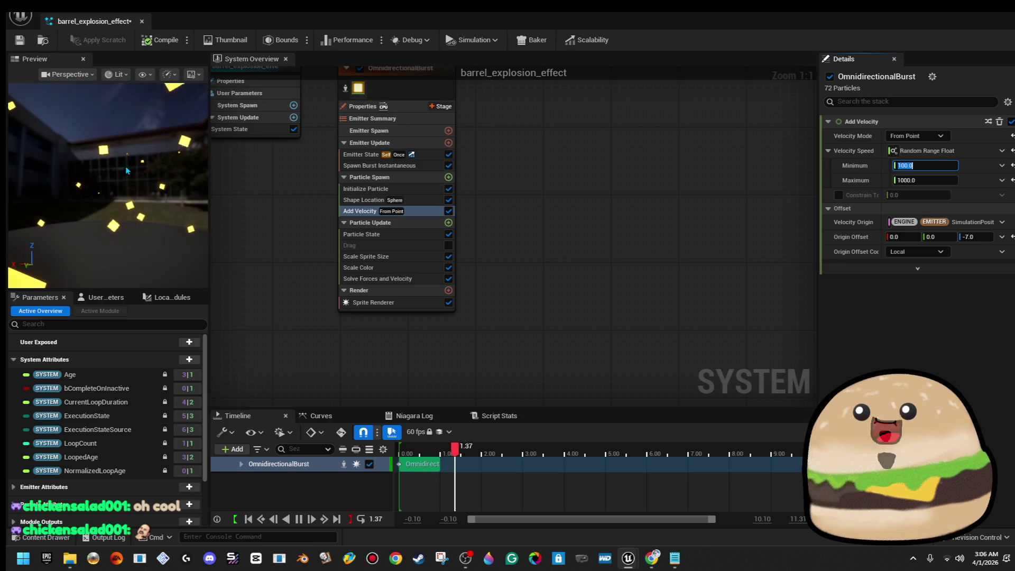
{"action": "left_click", "coordinate": [71, 217]}
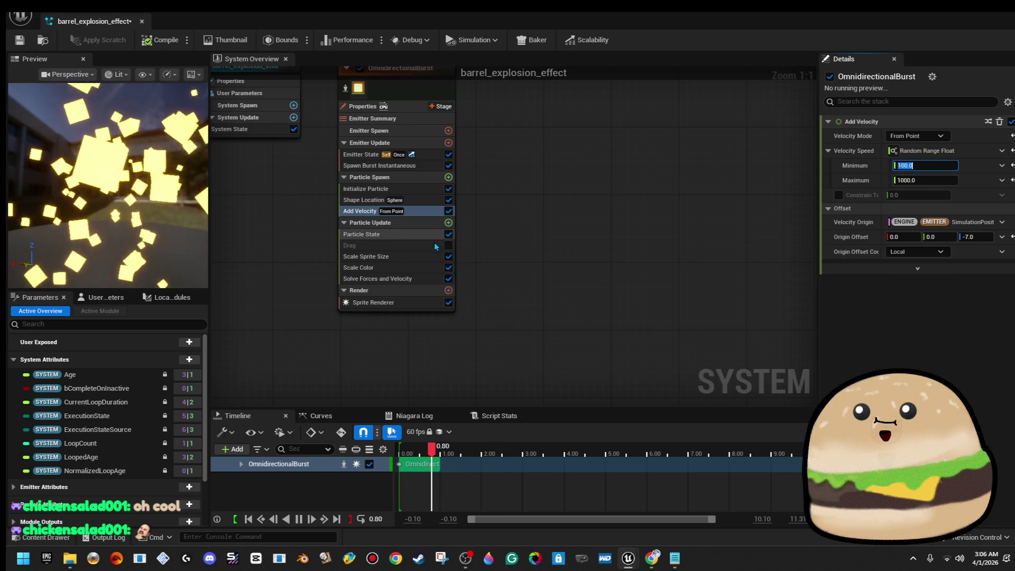
Re-enter the Velocity Speed values, trying 1000 and then 1.0 for minimum and maximum
{"action": "left_click", "coordinate": [449, 245]}
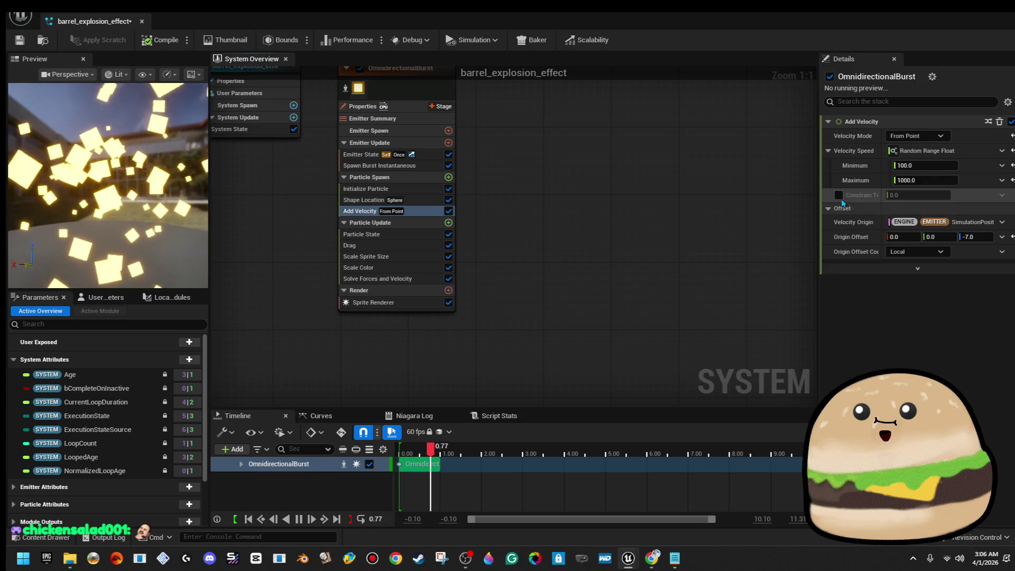
{"action": "left_click", "coordinate": [929, 166]}
{"action": "type", "text": "1000"}
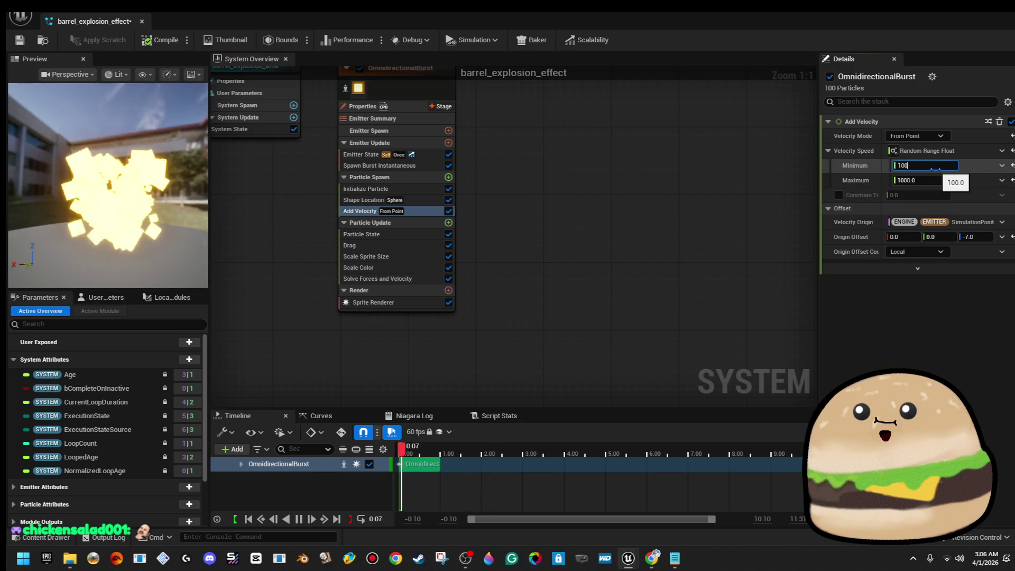
{"action": "key", "text": "Return"}
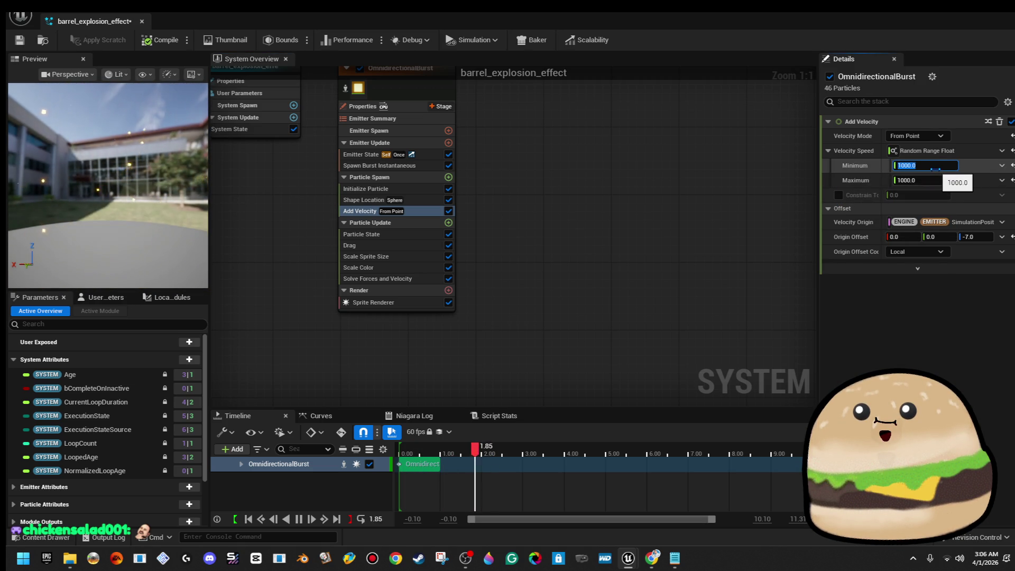
{"action": "type", "text": "1"}
{"action": "key", "text": "Tab"}
{"action": "type", "text": "1"}
{"action": "key", "text": "Return"}
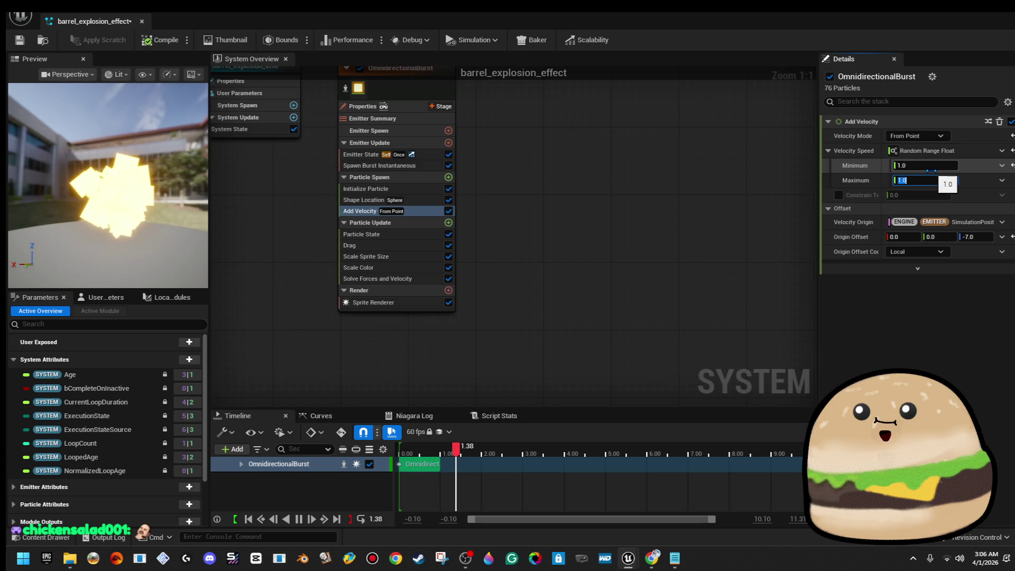
Adjust the speed range further with 50, 200 and 0 entries
{"action": "key", "text": "shift+Tab"}
{"action": "type", "text": "50"}
{"action": "key", "text": "Tab"}
{"action": "type", "text": "50"}
{"action": "key", "text": "Return"}
{"action": "type", "text": "50"}
{"action": "key", "text": "Return"}
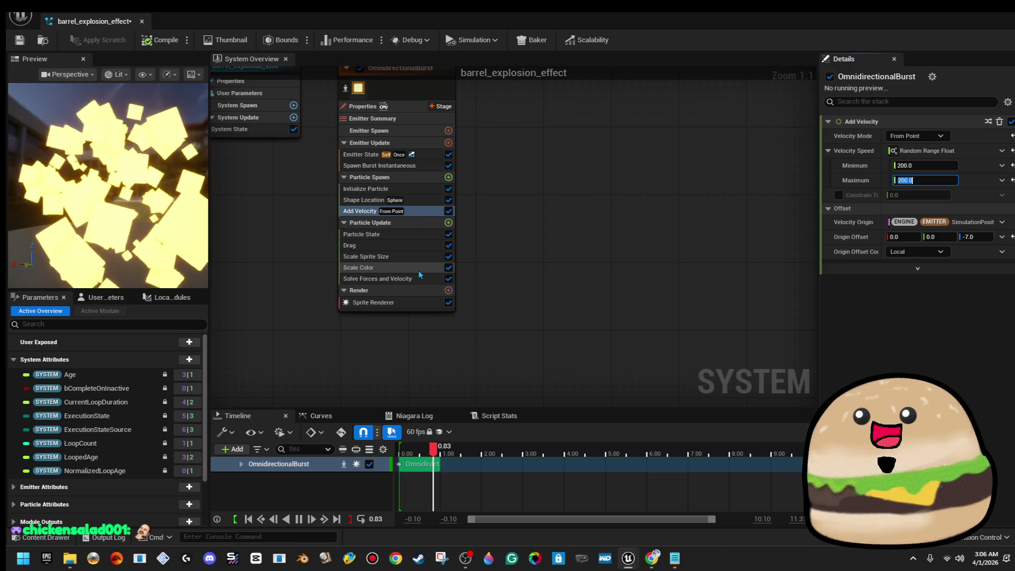
{"action": "key", "text": "Return"}
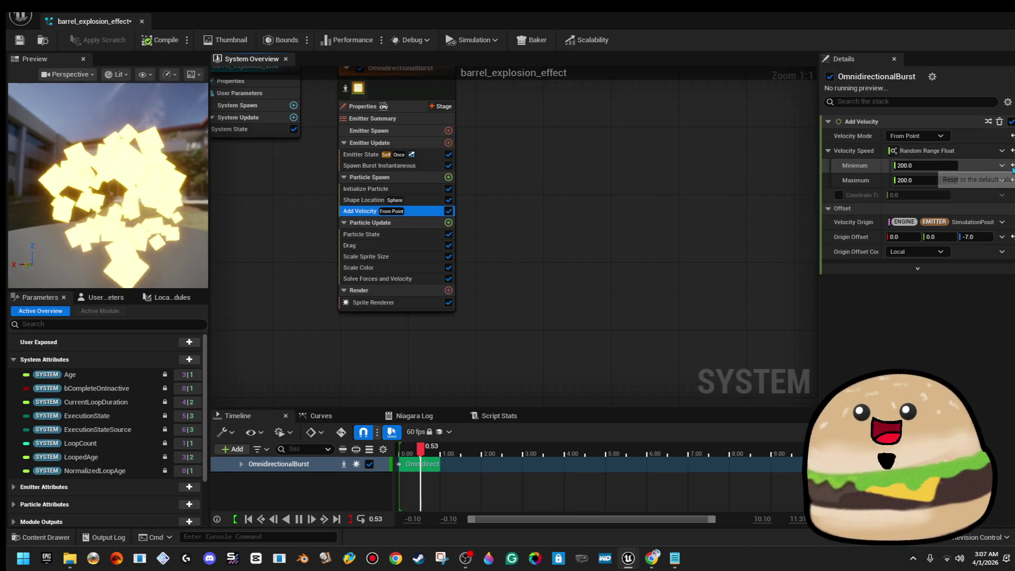
{"action": "type", "text": "0"}
{"action": "key", "text": "Tab"}
{"action": "left_click", "coordinate": [606, 186]}
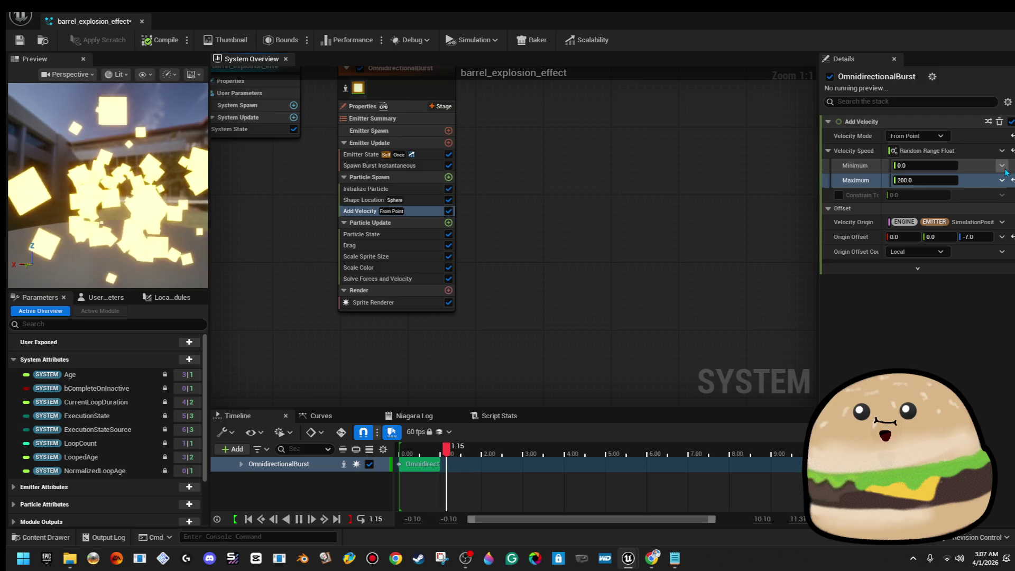
Finish the speed range at 150 to 2000 and show the Drag module settings
{"action": "left_click", "coordinate": [944, 165]}
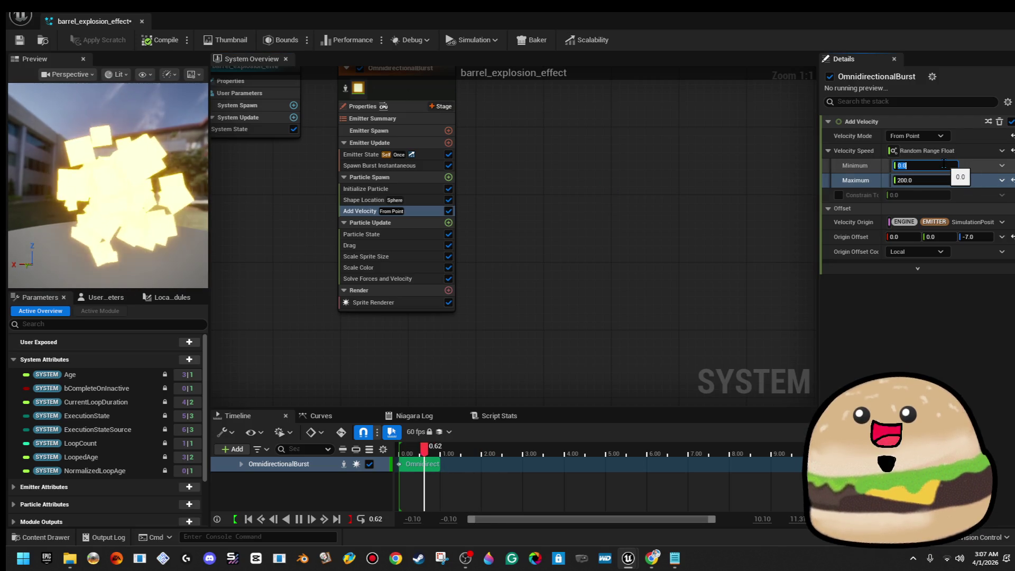
{"action": "type", "text": "150"}
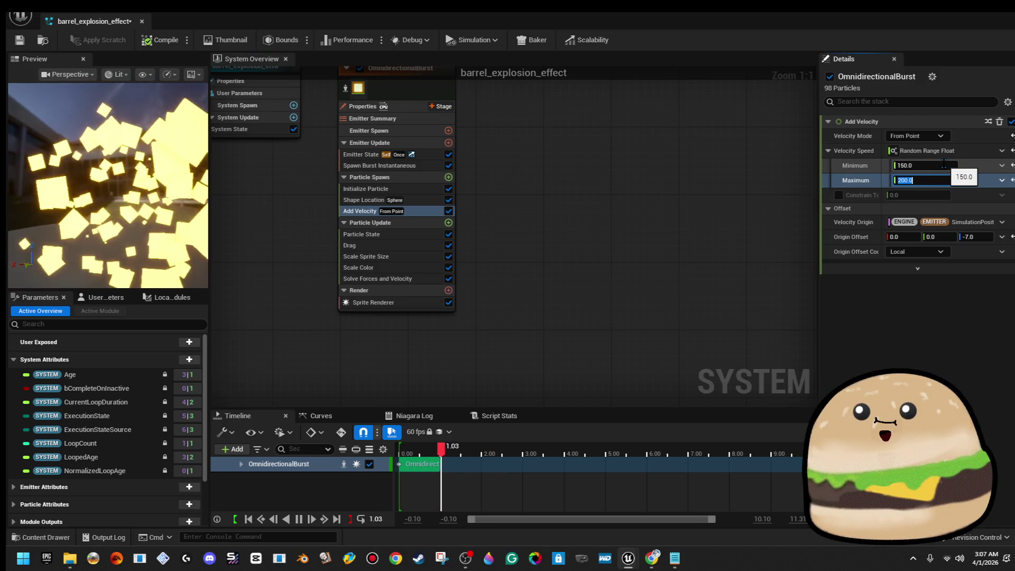
{"action": "type", "text": "0"}
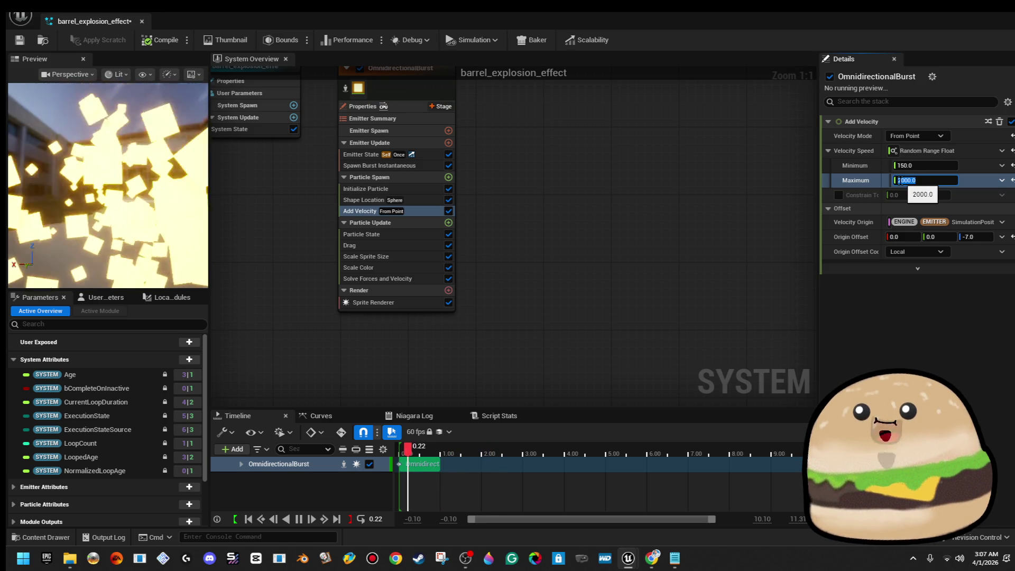
{"action": "left_click", "coordinate": [429, 235]}
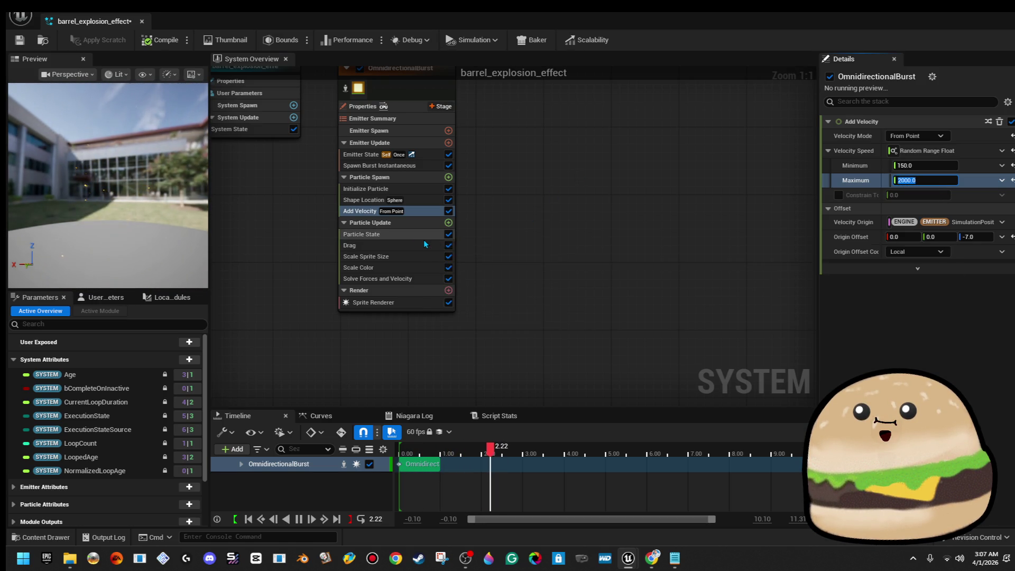
{"action": "left_click", "coordinate": [423, 246]}
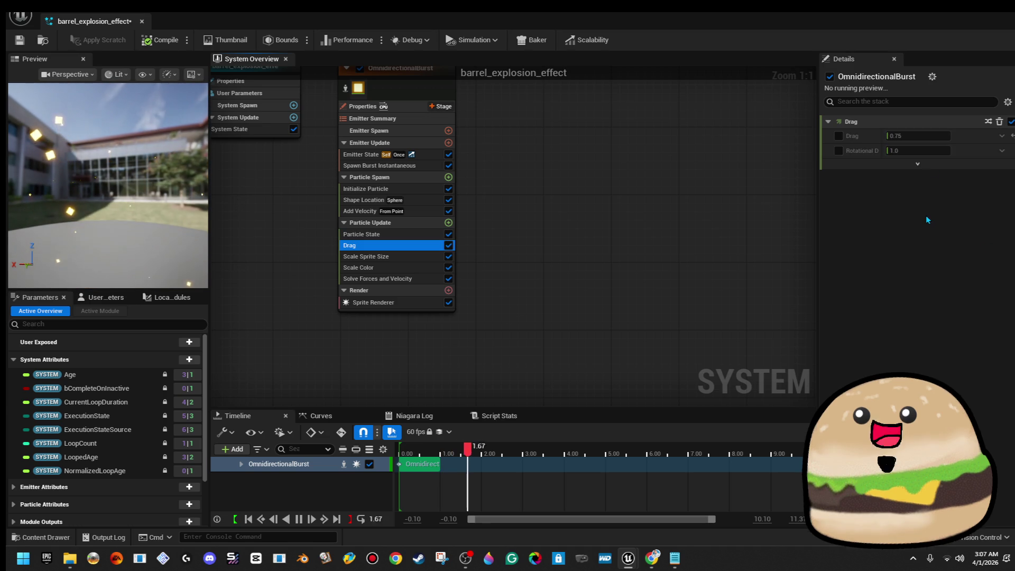
Enable Drag on the OmnidirectionalBurst at 2.0, then compile and save the effect
{"action": "left_click", "coordinate": [839, 136]}
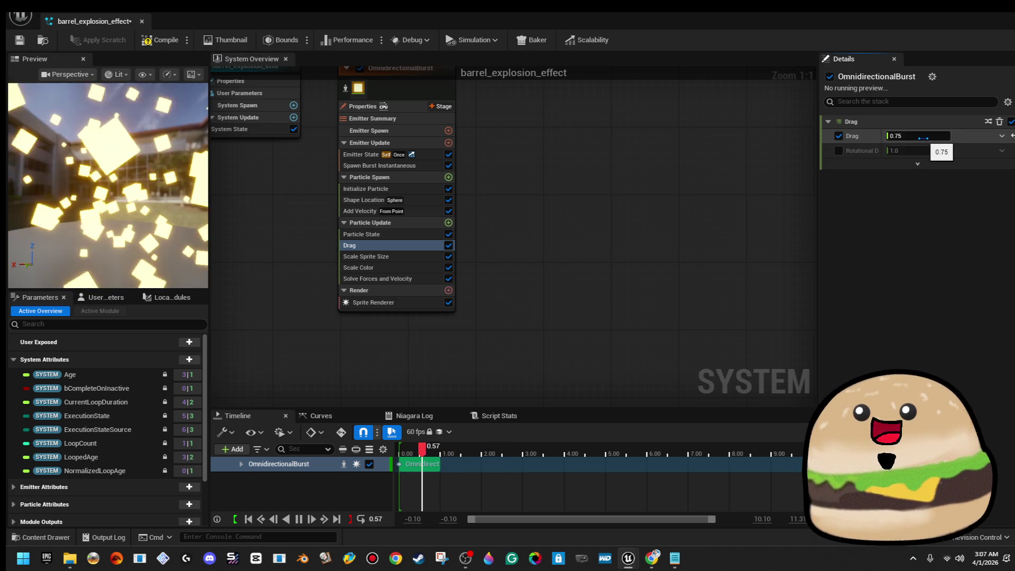
{"action": "key", "text": "BackSpace"}
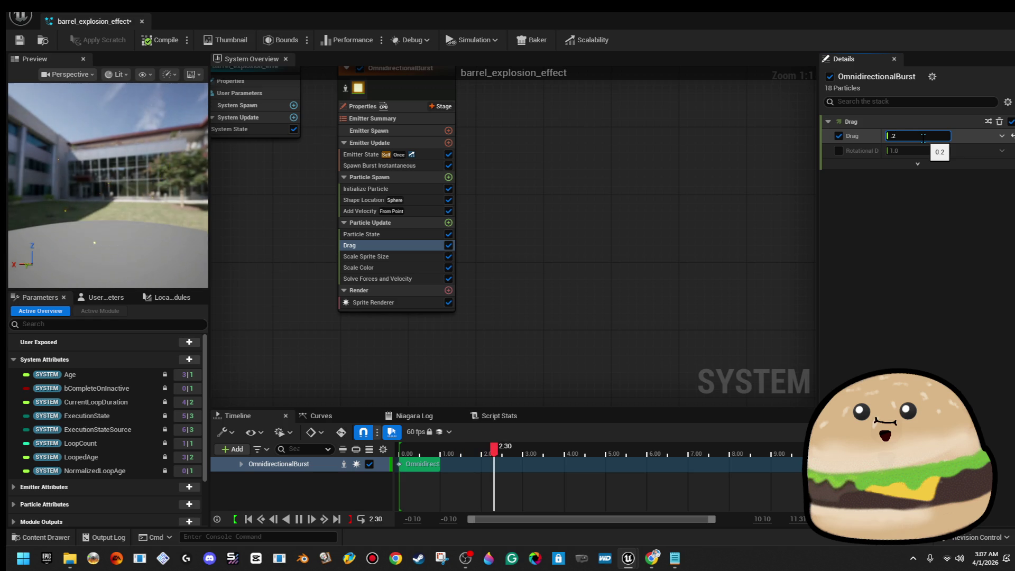
{"action": "key", "text": "BackSpace"}
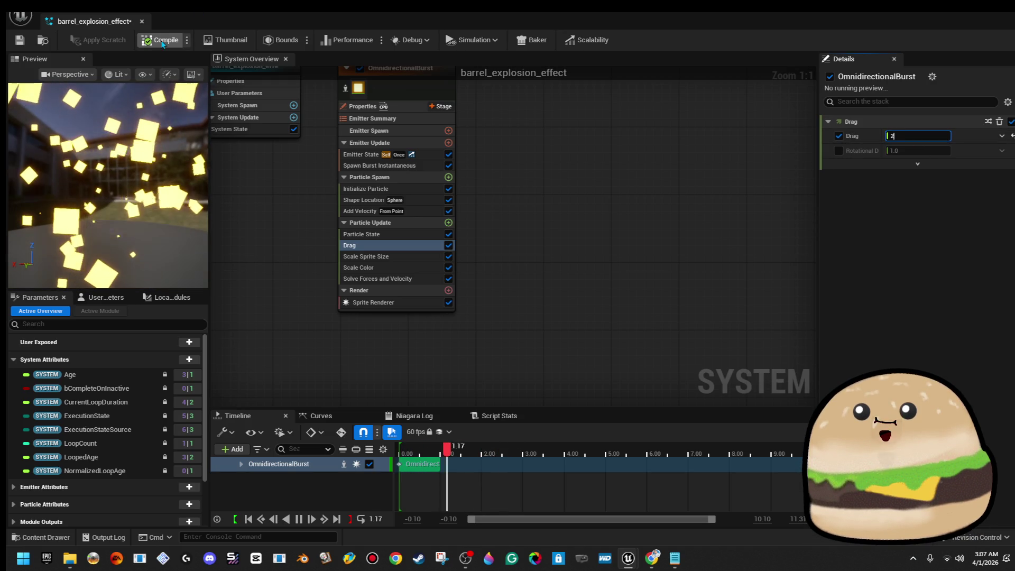
{"action": "left_click", "coordinate": [22, 45]}
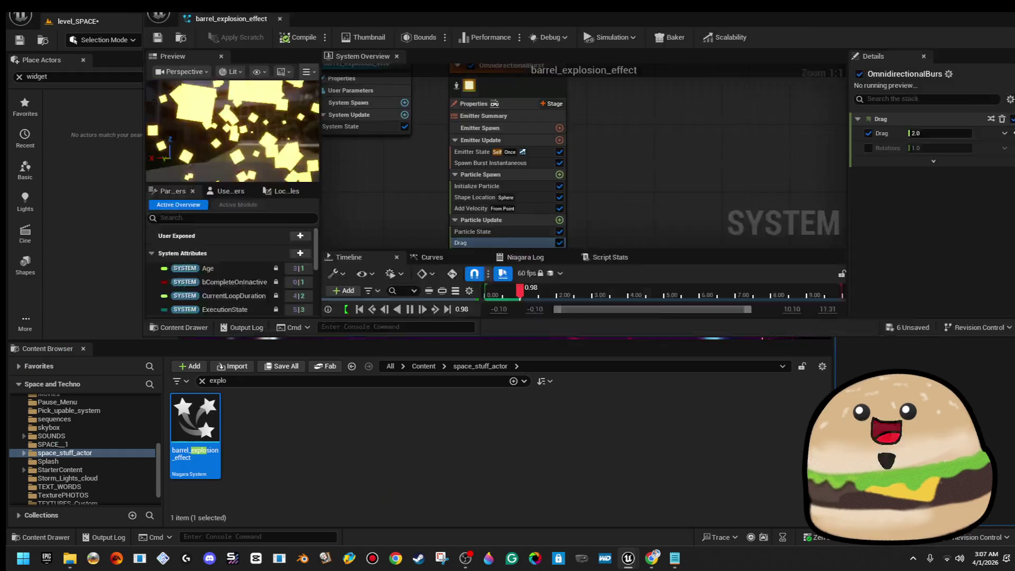
Move the effect editor aside and start a Play From Here playtest in the level
{"action": "mouse_move", "coordinate": [317, 19]}
{"action": "left_mouse_down"}
{"action": "mouse_move", "coordinate": [757, 61]}
{"action": "mouse_move", "coordinate": [951, 204]}
{"action": "left_mouse_up"}
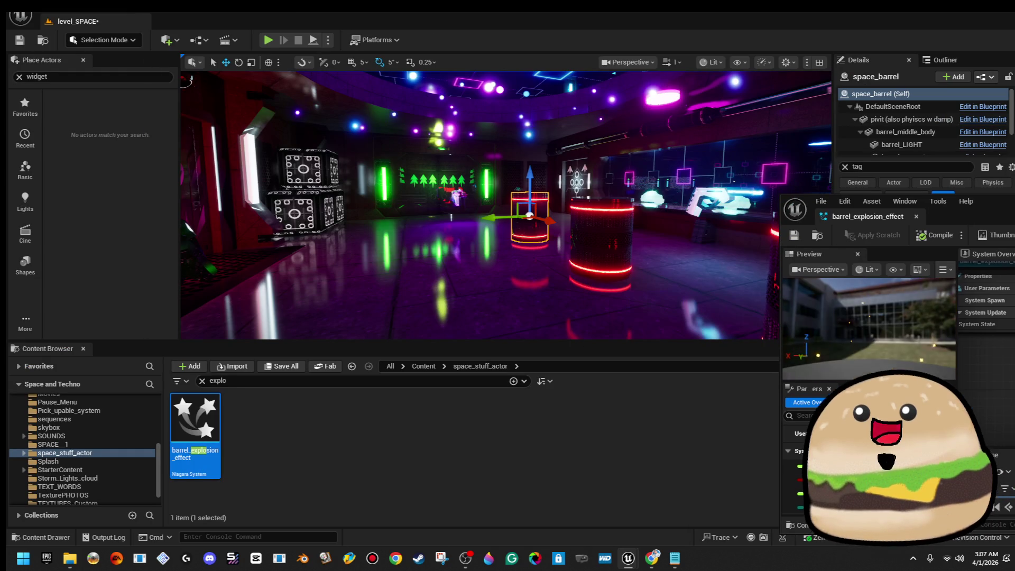
{"action": "right_click", "coordinate": [398, 184]}
{"action": "mouse_move", "coordinate": [404, 283]}
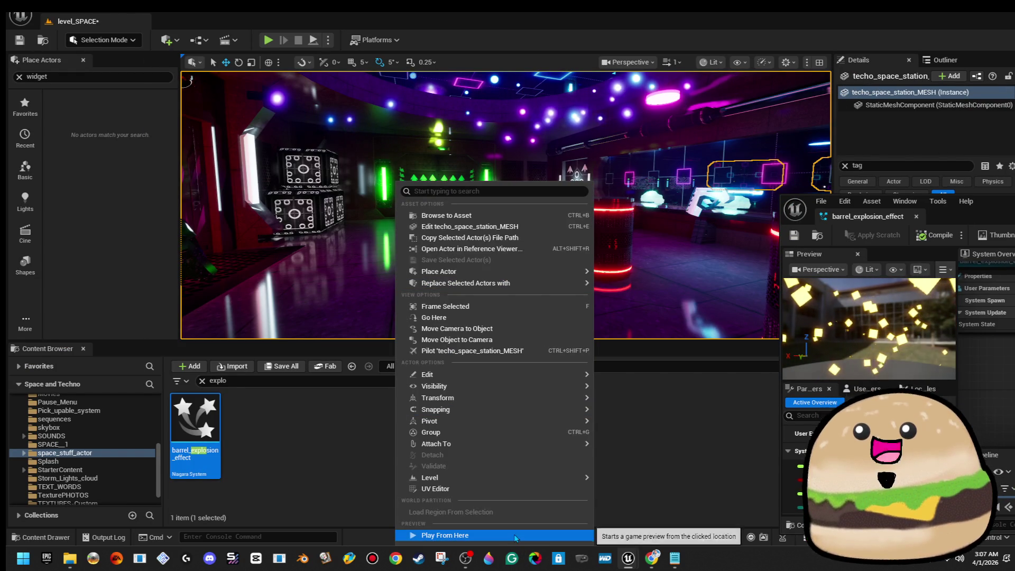
{"action": "left_click", "coordinate": [439, 536]}
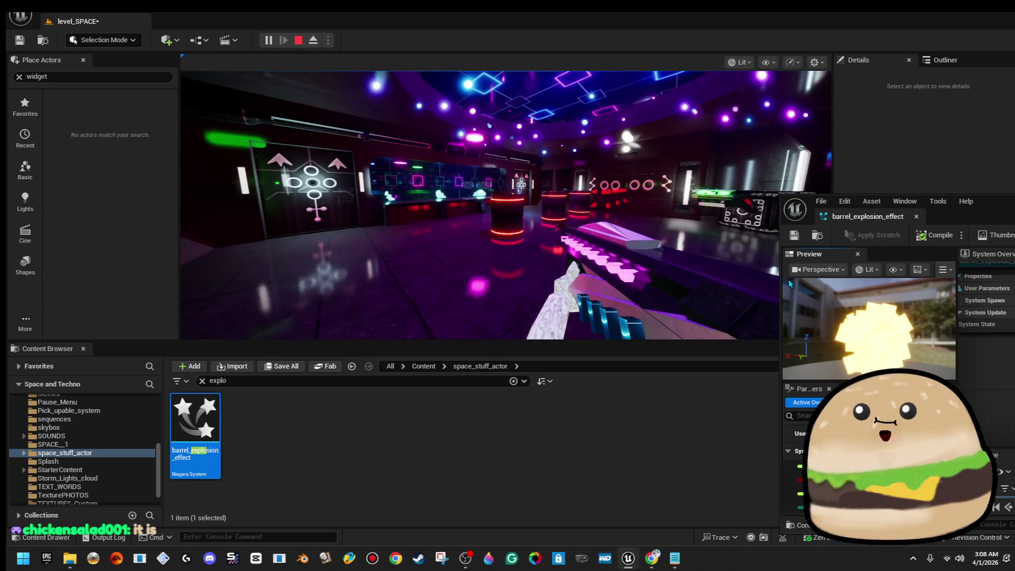
Shoot barrels to see the yellow square burst, stop the playtest and maximize the effect editor
{"action": "key", "text": "shift+F1"}
{"action": "left_click", "coordinate": [633, 250]}
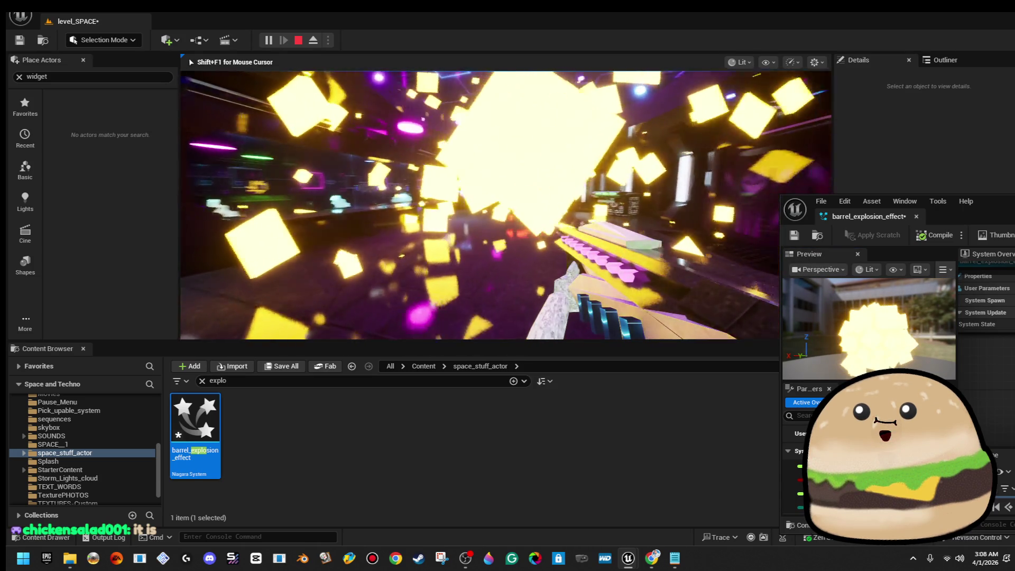
{"action": "left_click", "coordinate": [633, 250]}
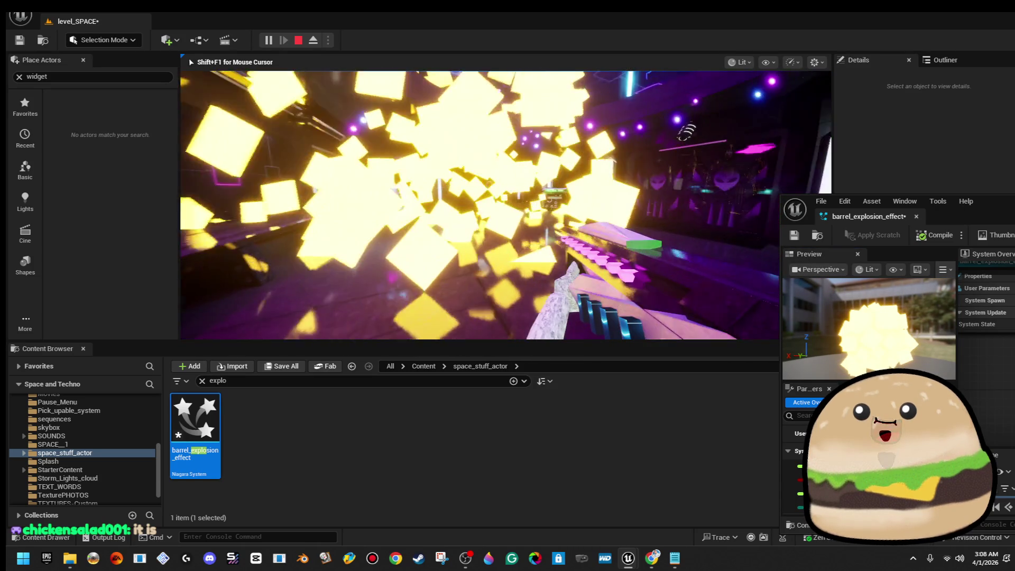
{"action": "key", "text": "Escape"}
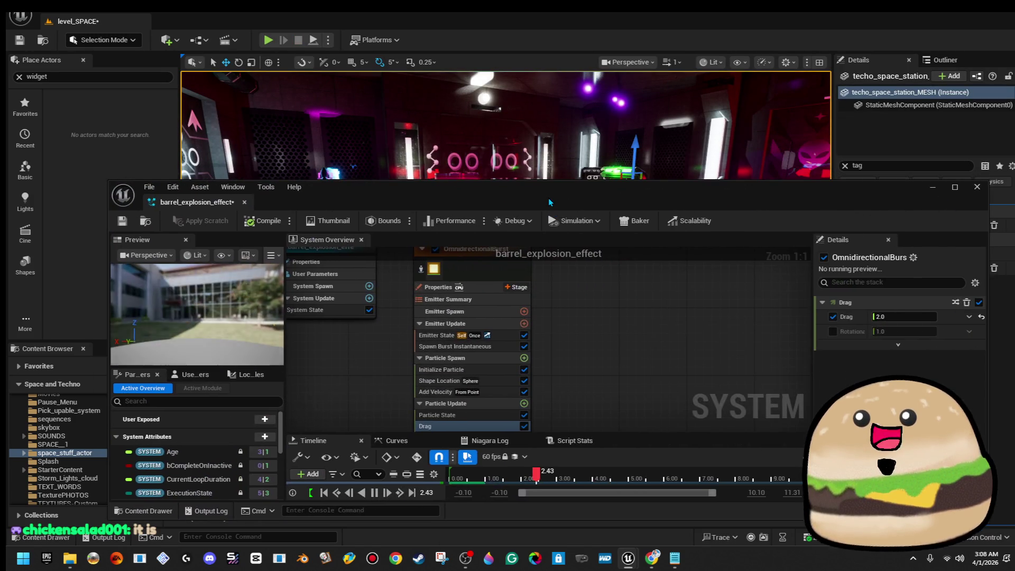
{"action": "double_click", "coordinate": [550, 202]}
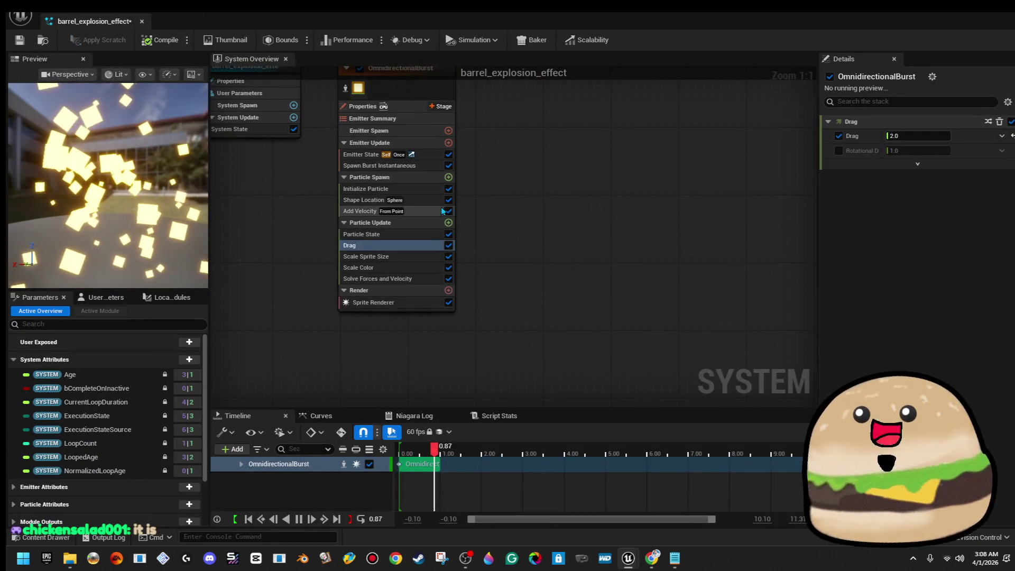
Raise Add Velocity's maximum speed to 5000 and Drag to 5.0, then compile and save
{"action": "left_click", "coordinate": [402, 211]}
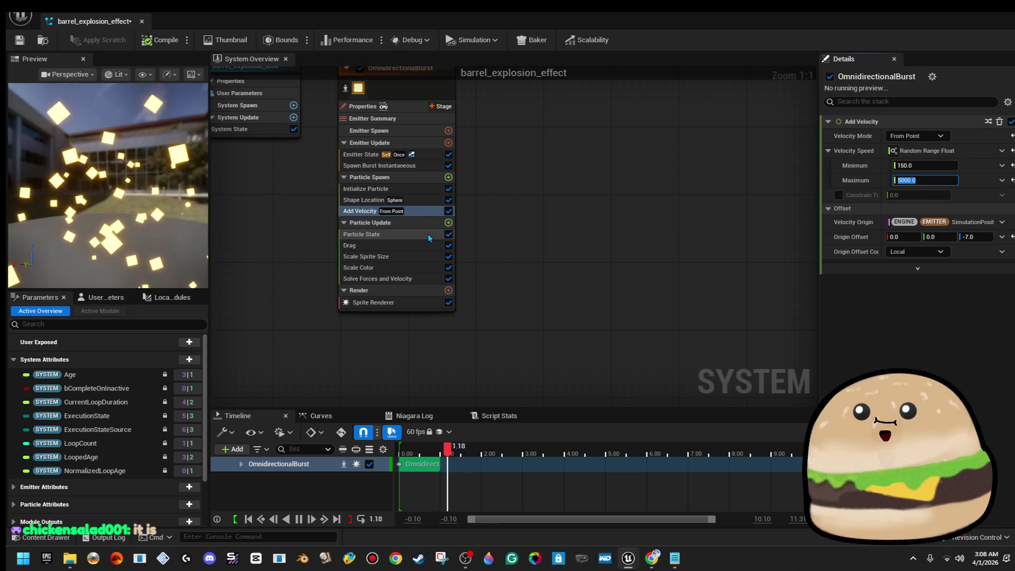
{"action": "left_click", "coordinate": [425, 247]}
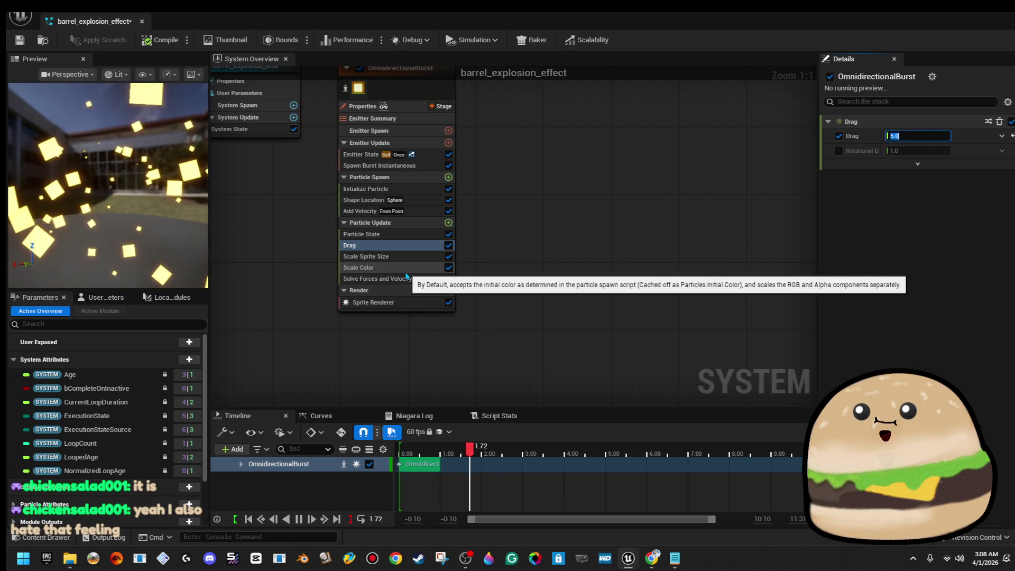
{"action": "left_click", "coordinate": [160, 42]}
{"action": "left_click", "coordinate": [14, 40]}
{"action": "left_click", "coordinate": [425, 84]}
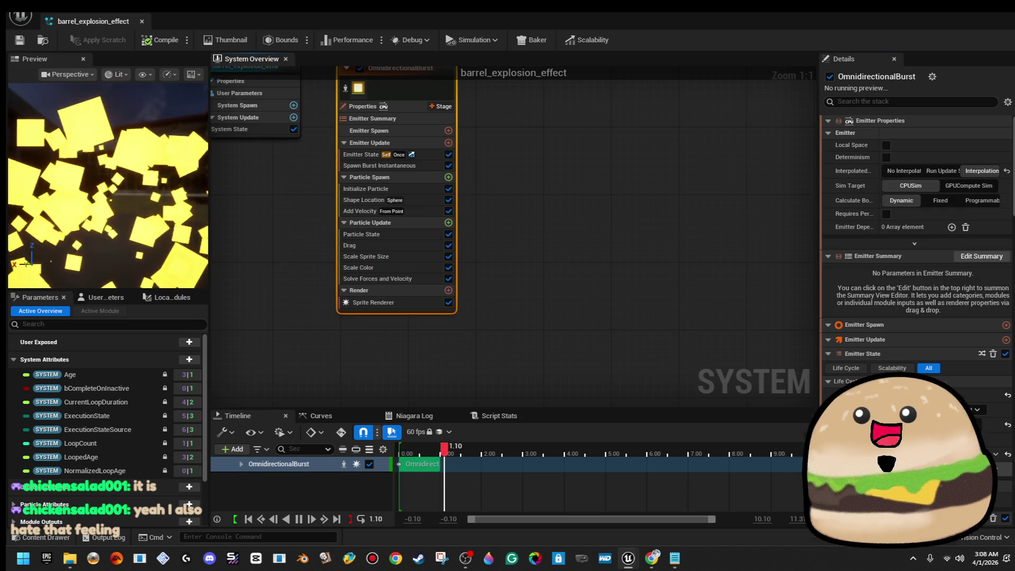
Set Uniform Sprite Size to 20–80, then play the level from the level editor
{"action": "scroll", "coordinate": [917, 238], "scroll_direction": "down", "scroll_amount": 10}
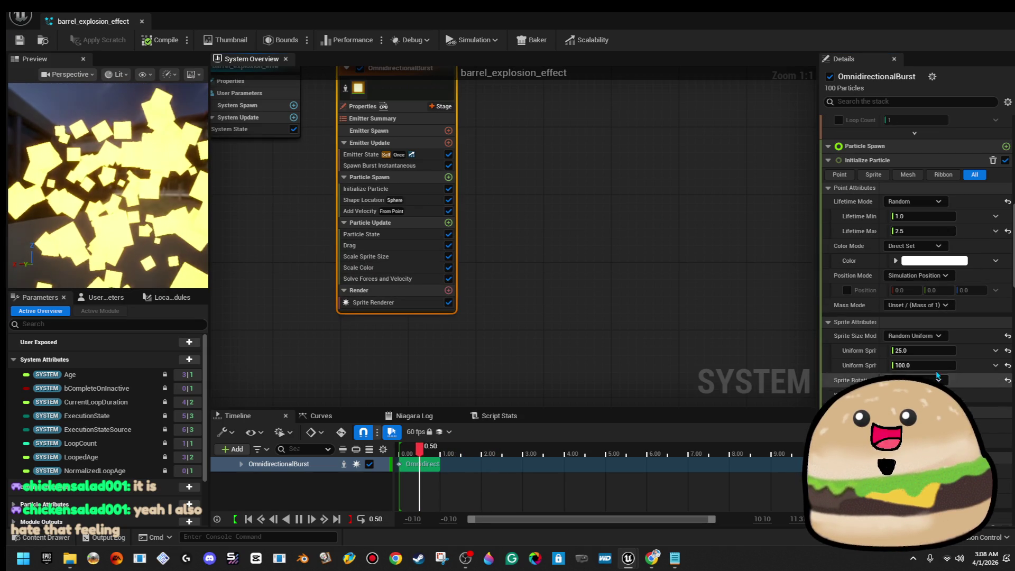
{"action": "type", "text": "20"}
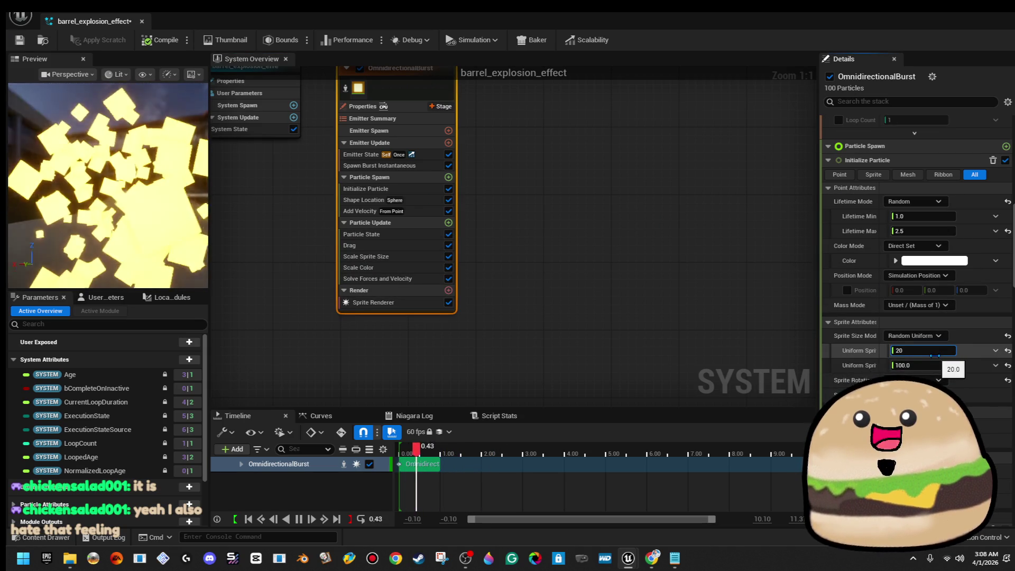
{"action": "key", "text": "Tab"}
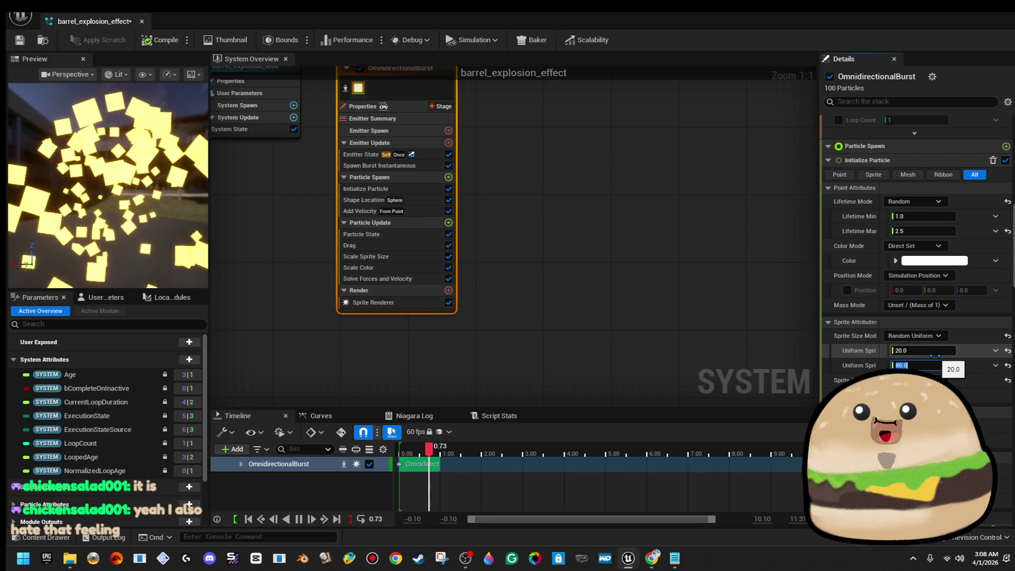
{"action": "left_click", "coordinate": [149, 41]}
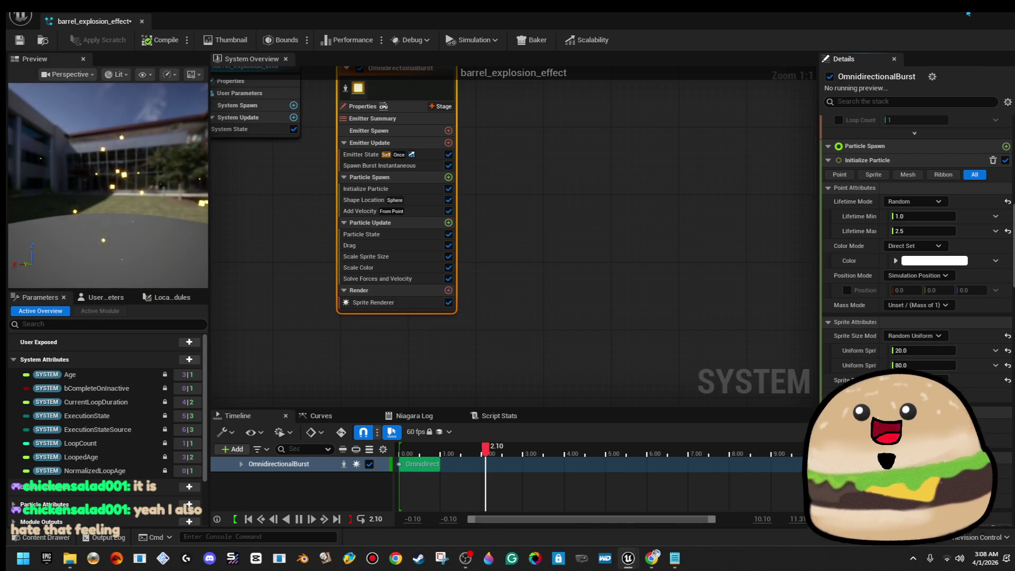
{"action": "key", "text": "alt+Tab"}
{"action": "left_click", "coordinate": [269, 40]}
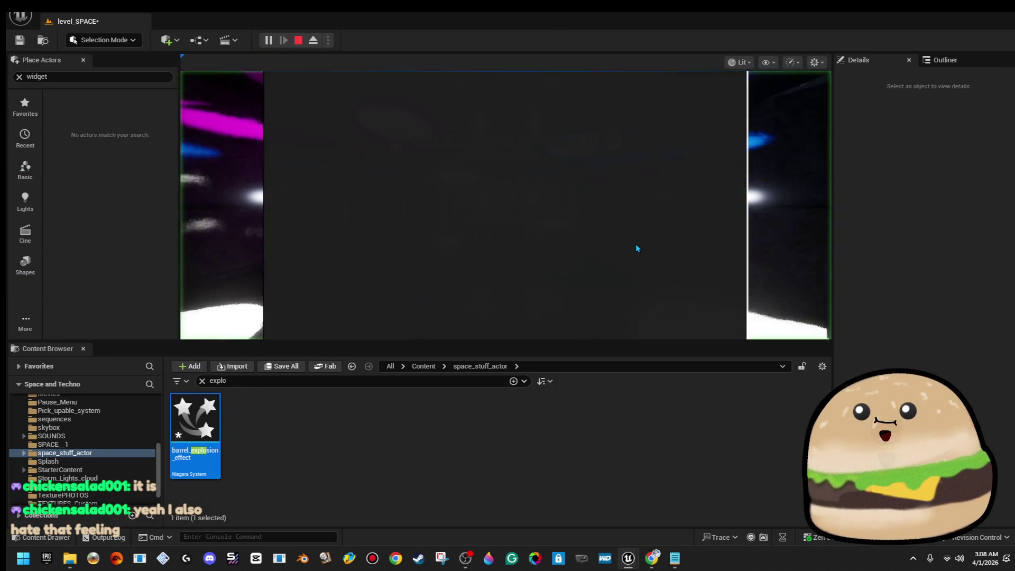
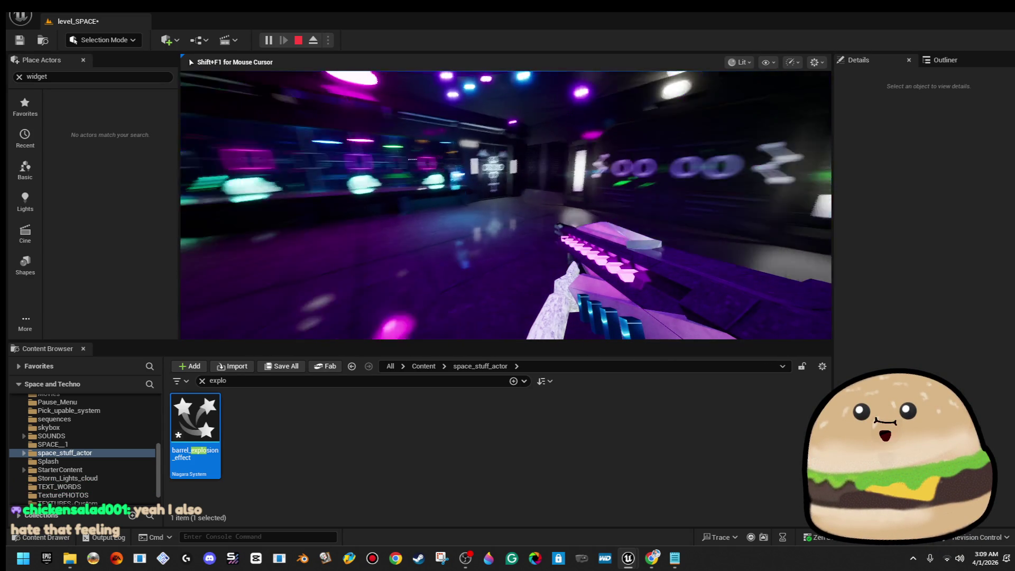
Stop the play session and open then close the space_barrel Blueprint from the middle barrel
{"action": "key", "text": "Escape"}
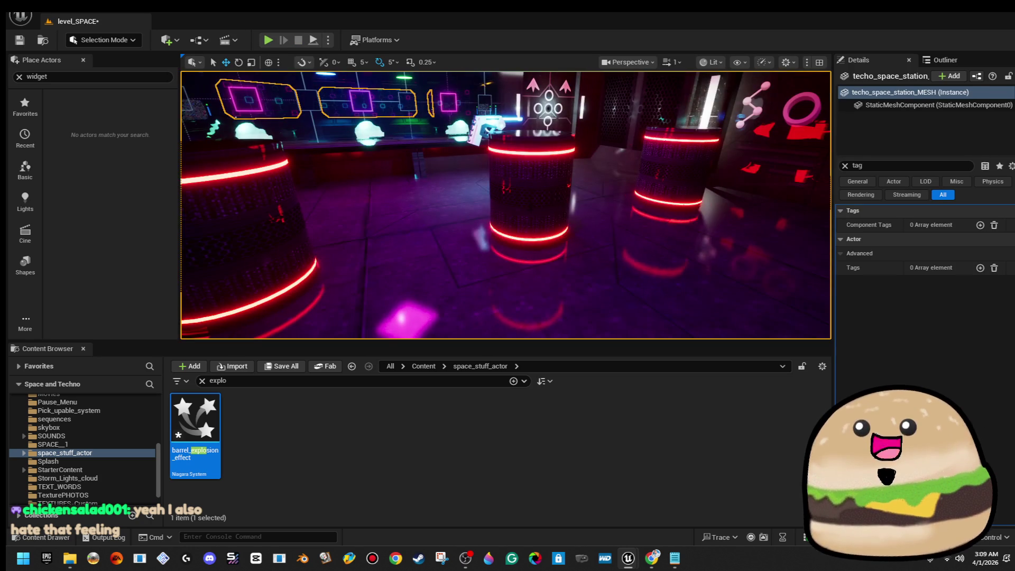
{"action": "right_click", "coordinate": [532, 191]}
{"action": "left_click", "coordinate": [597, 242]}
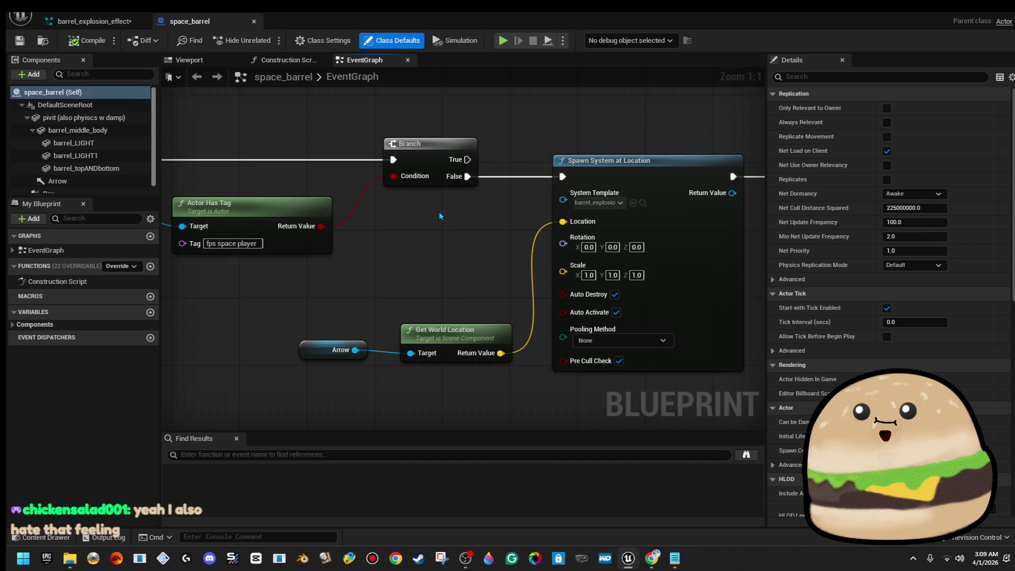
{"action": "left_click", "coordinate": [255, 22]}
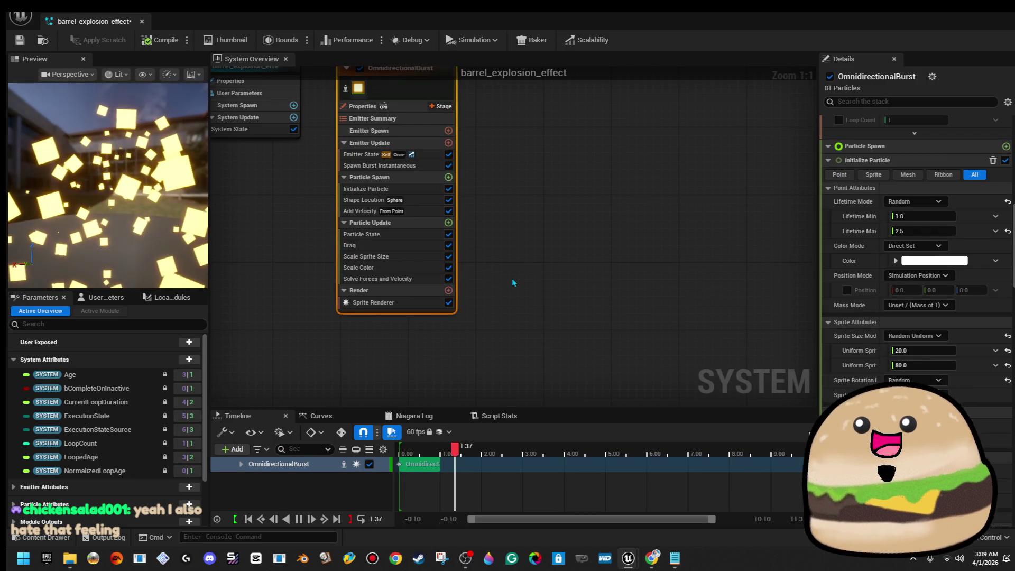
Set the burst emitter's Drag to 3.0 in barrel_explosion_effect, compile, save and close it
{"action": "left_click", "coordinate": [410, 246]}
{"action": "left_click", "coordinate": [932, 136]}
{"action": "type", "text": "3"}
{"action": "key", "text": "Return"}
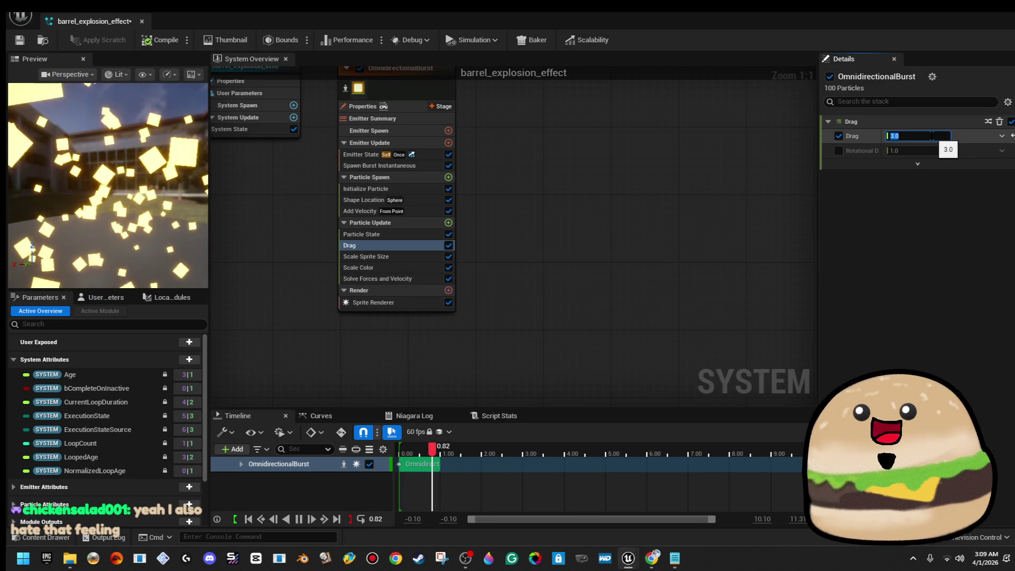
{"action": "left_click", "coordinate": [20, 41]}
{"action": "left_click", "coordinate": [141, 21]}
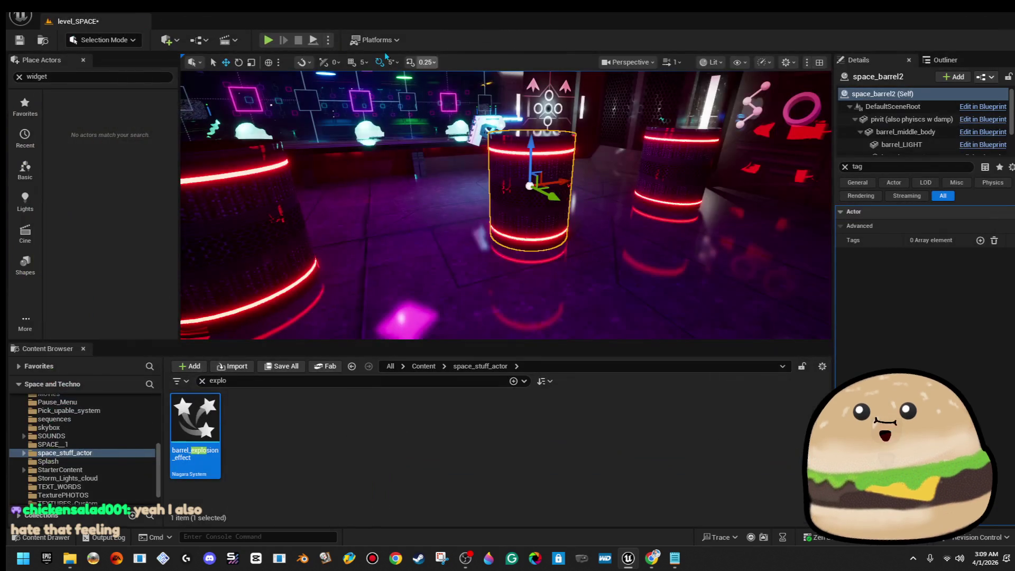
Playtest the level with the lowered drag, then open the space_barrel Blueprint from the barrel
{"action": "left_click", "coordinate": [269, 42]}
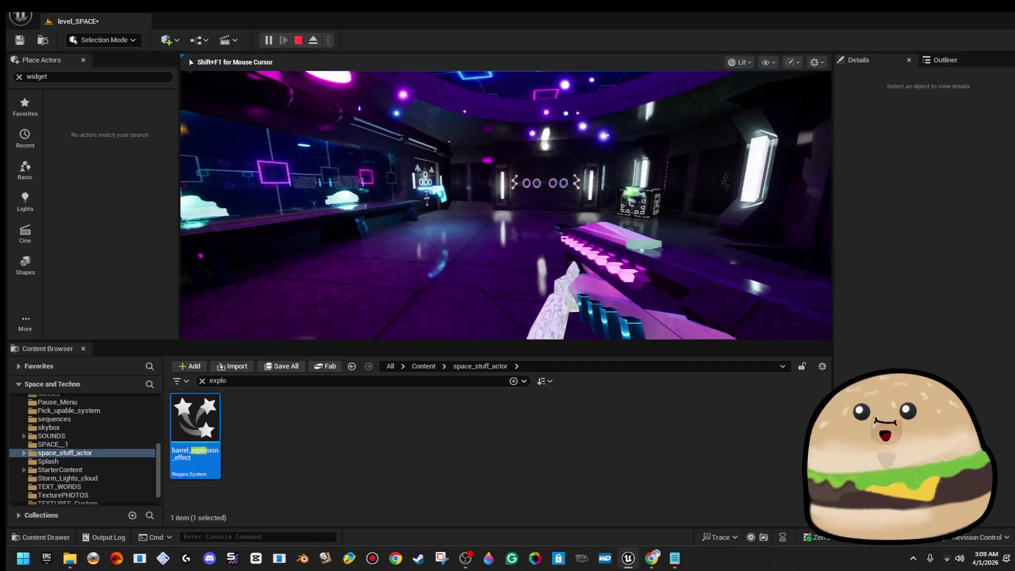
{"action": "key", "text": "Escape"}
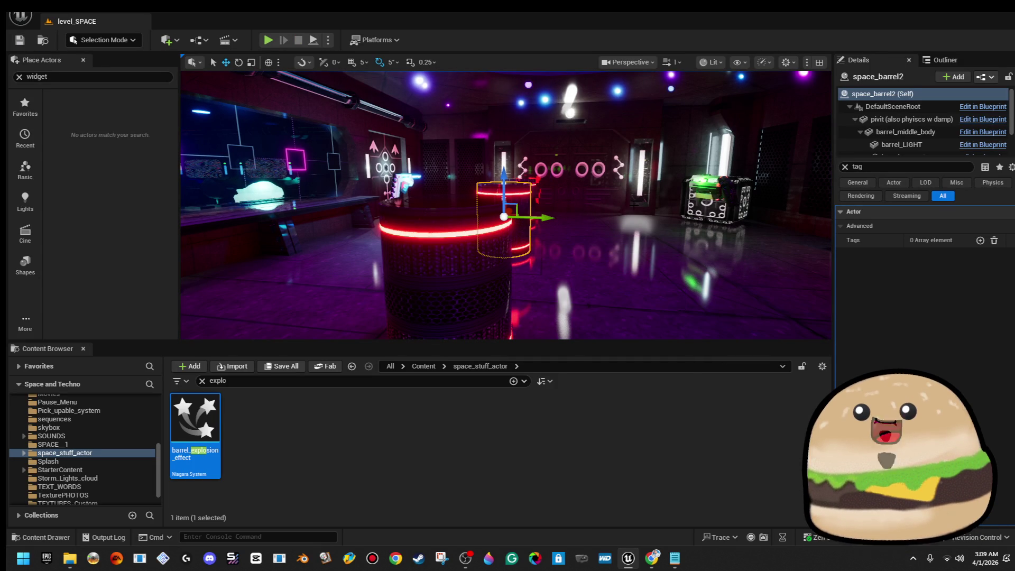
{"action": "right_click", "coordinate": [483, 229]}
{"action": "left_click", "coordinate": [556, 233]}
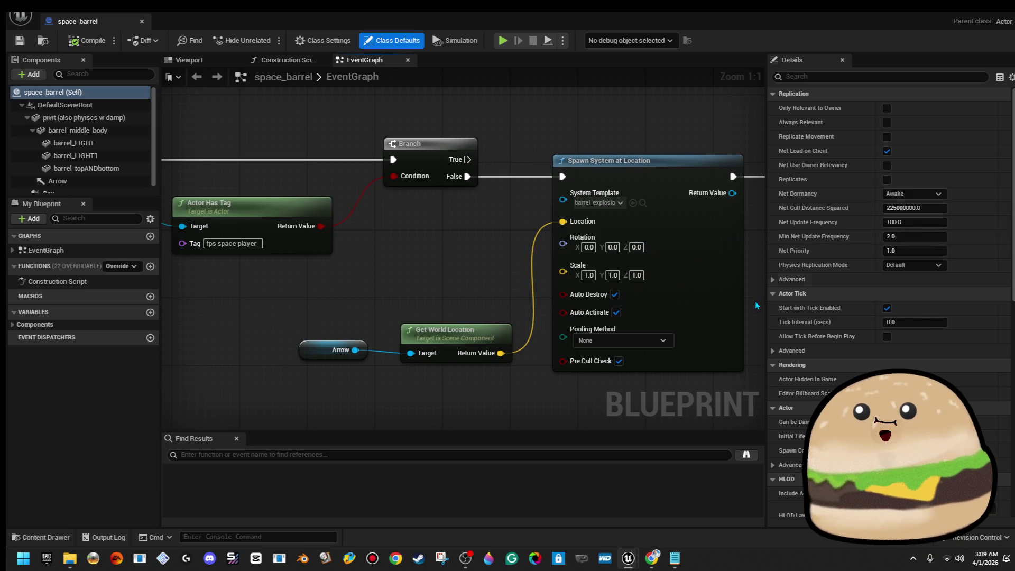
Raise the OmnidirectionalBurst Drag in barrel_explosion_effect to 4.0, compile, save, and start playing
{"action": "left_click", "coordinate": [142, 22]}
{"action": "double_click", "coordinate": [216, 411]}
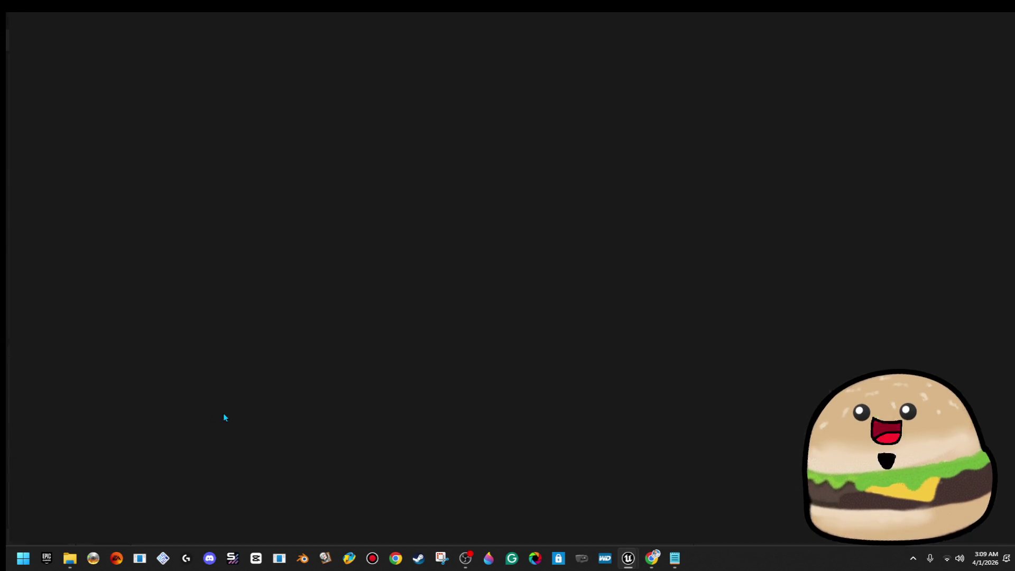
{"action": "left_click", "coordinate": [593, 126]}
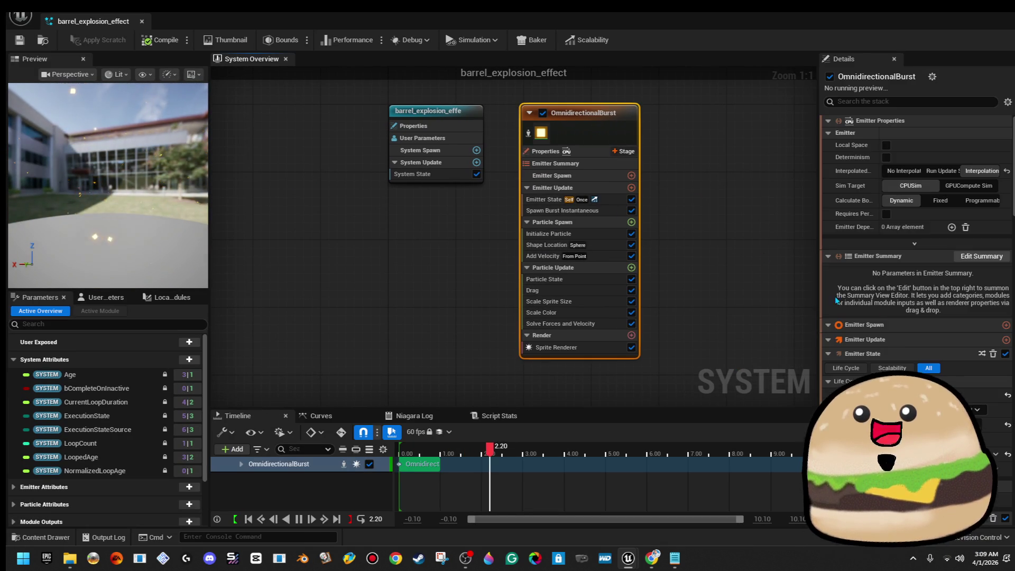
{"action": "left_click", "coordinate": [579, 290]}
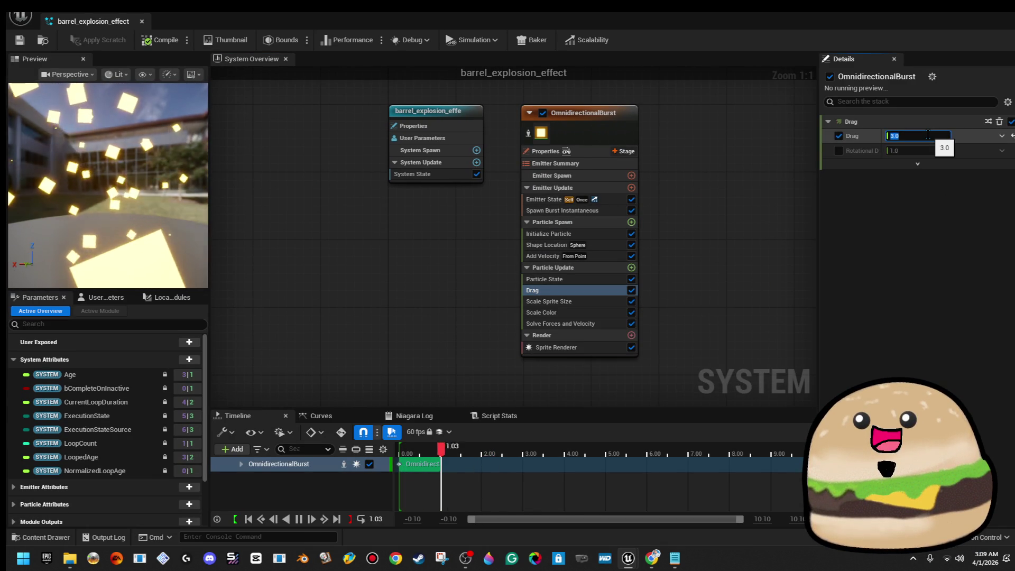
{"action": "left_click_drag", "start_coordinate": [932, 136], "coordinate": [947, 136]}
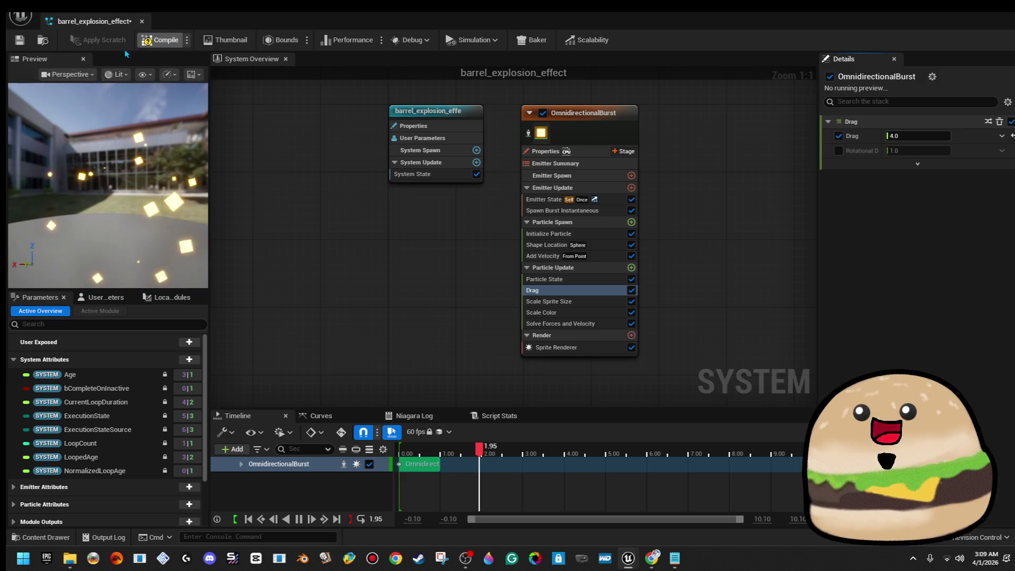
{"action": "left_click", "coordinate": [20, 41]}
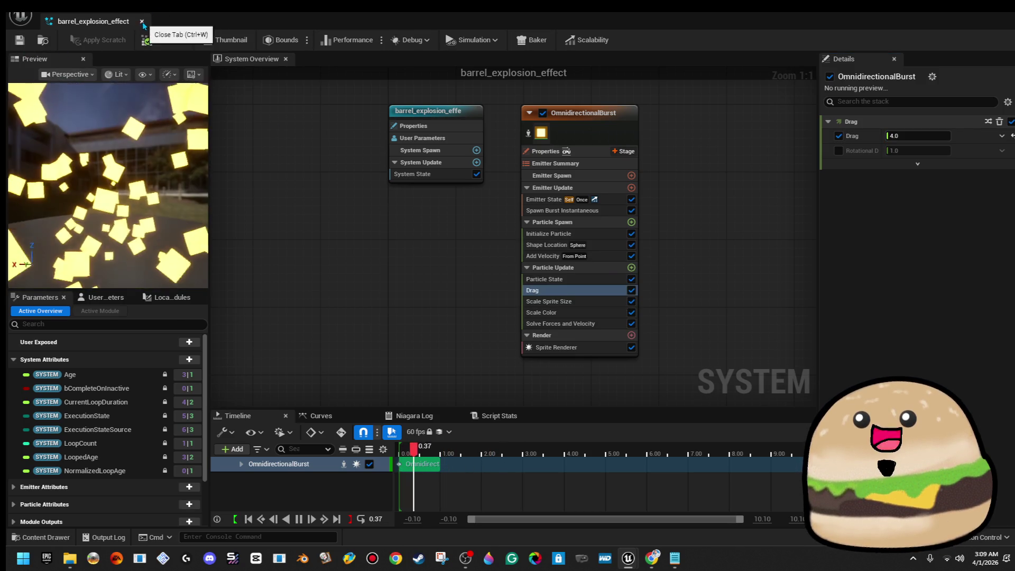
{"action": "left_click", "coordinate": [141, 22]}
{"action": "left_click", "coordinate": [266, 40]}
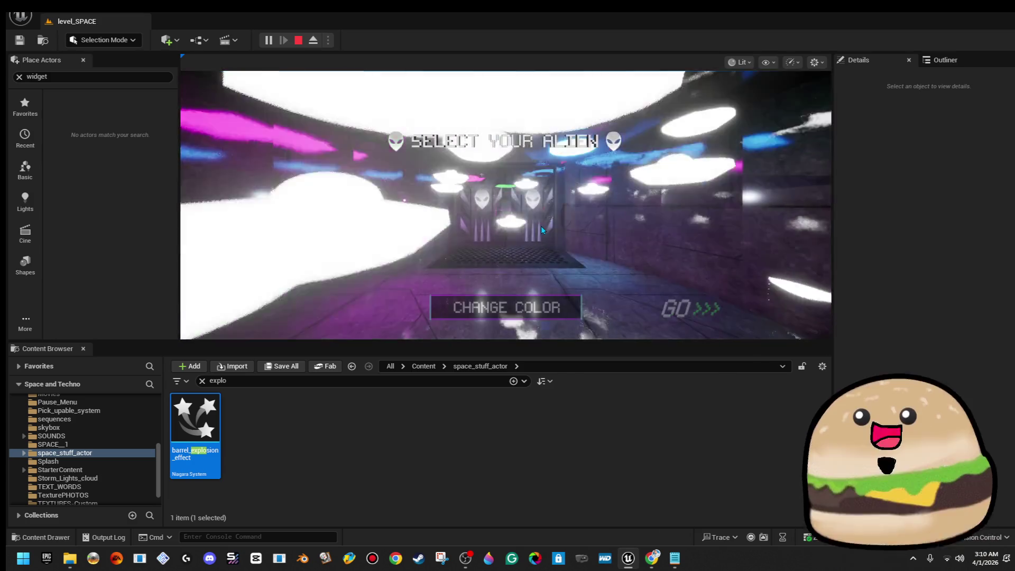
Play fullscreen, walk into the neon room, grab the gun and trigger the yellow explosion
{"action": "left_click", "coordinate": [541, 226]}
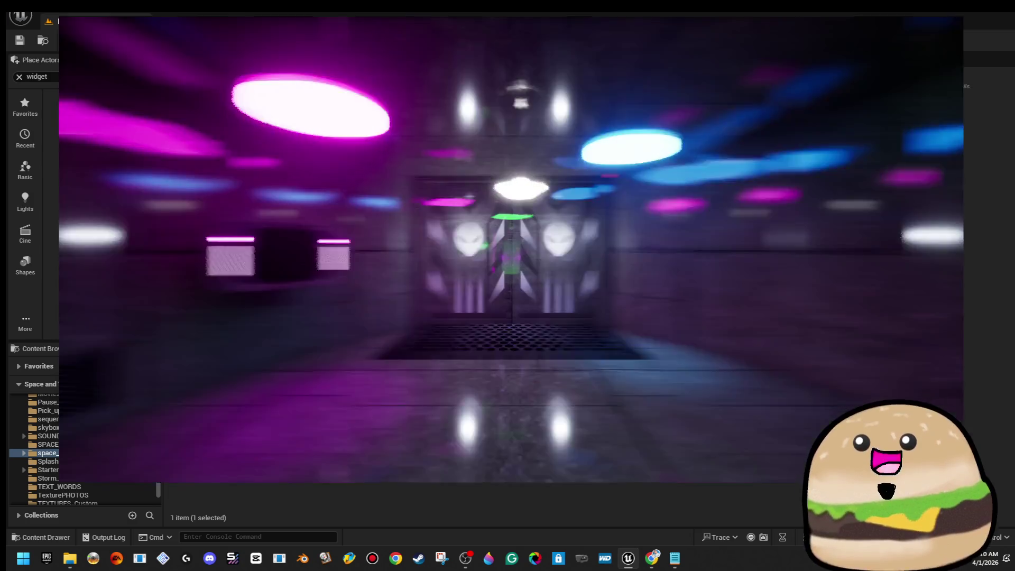
{"action": "key", "text": "F11"}
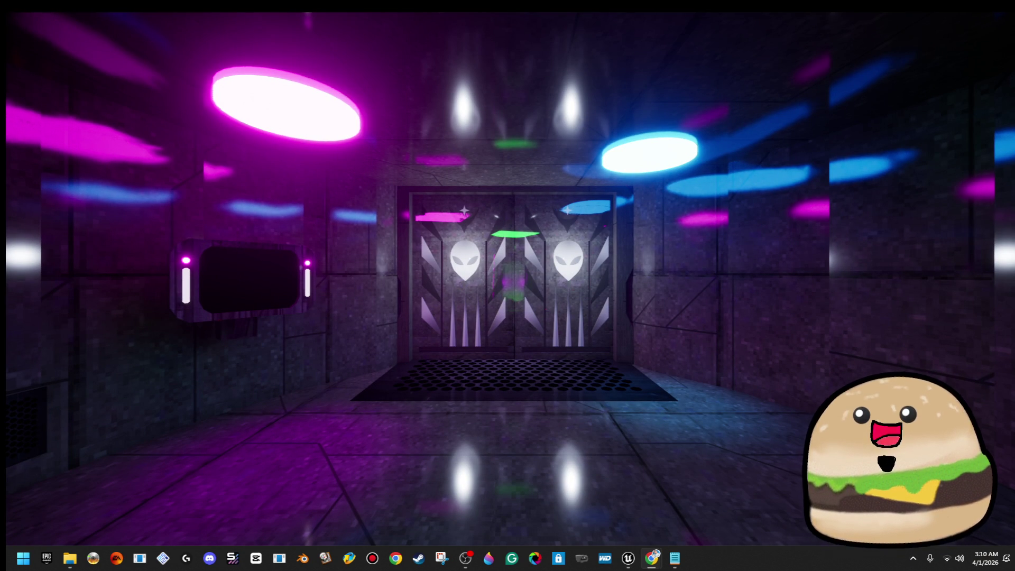
{"action": "key", "text": "w"}
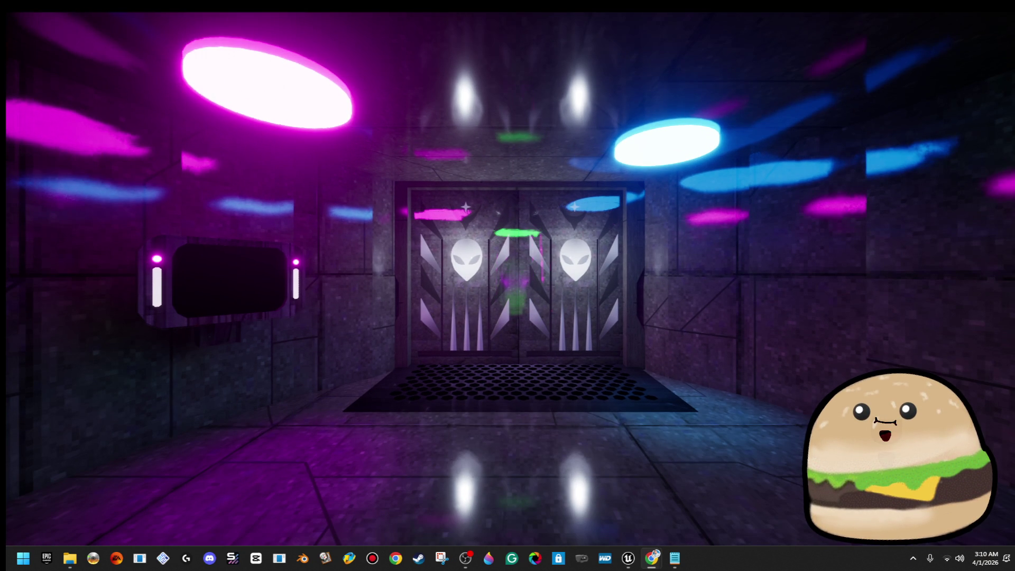
{"action": "key", "text": "w"}
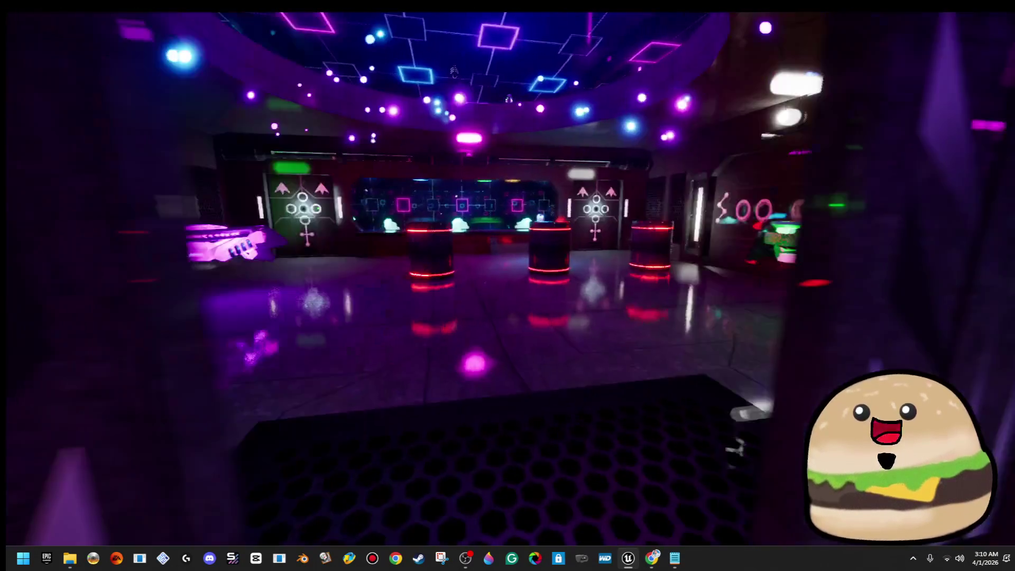
{"action": "key", "text": "w"}
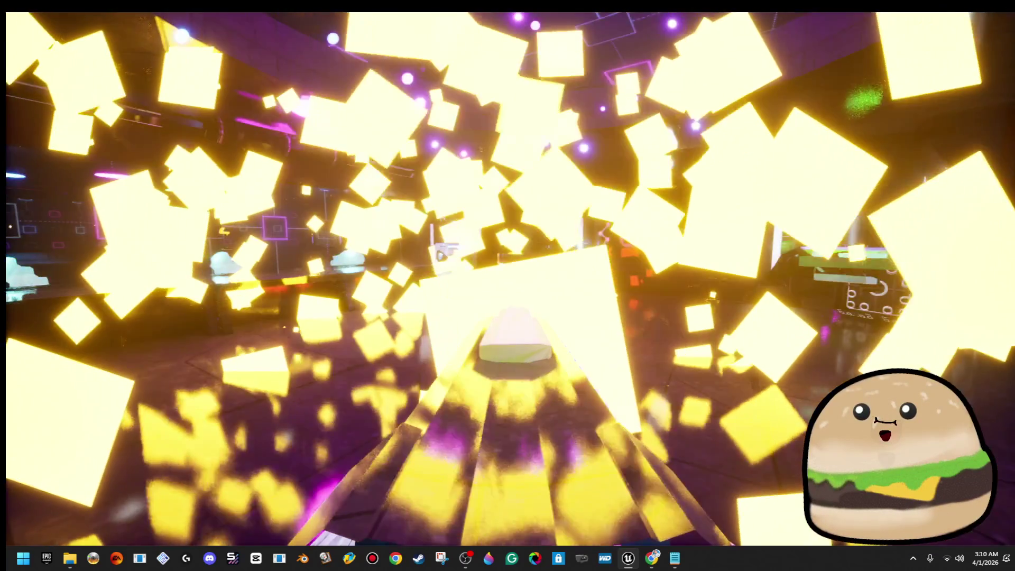
{"action": "key", "text": "w"}
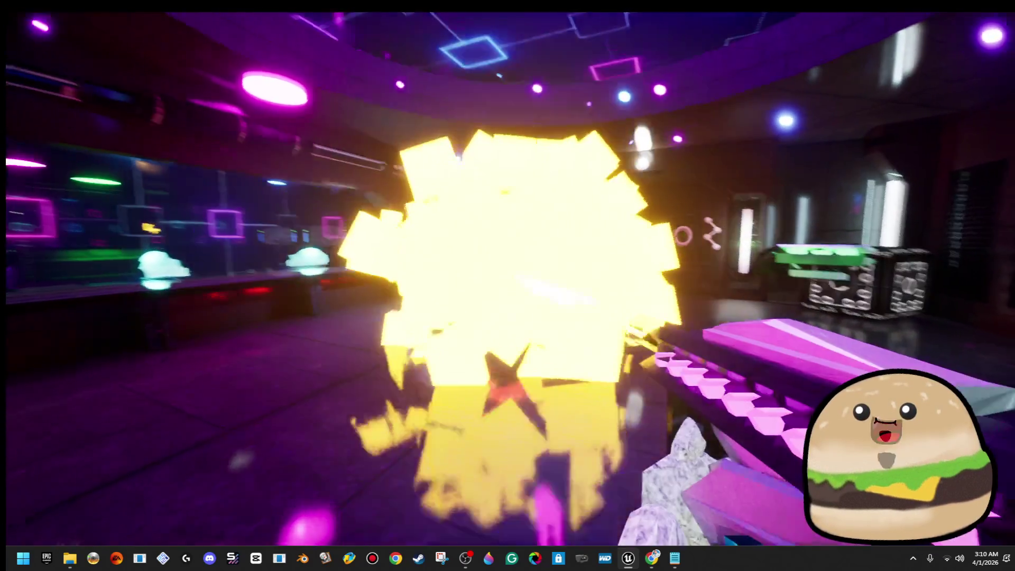
{"action": "key", "text": "w"}
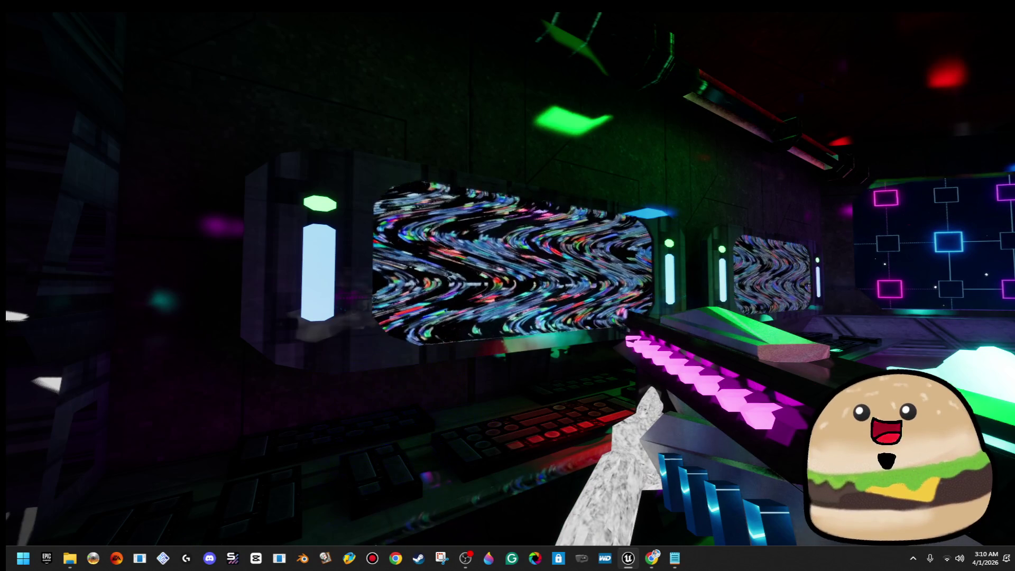
Switch away from the game and back, then return the game view to the editor layout
{"action": "key", "text": "alt+Tab"}
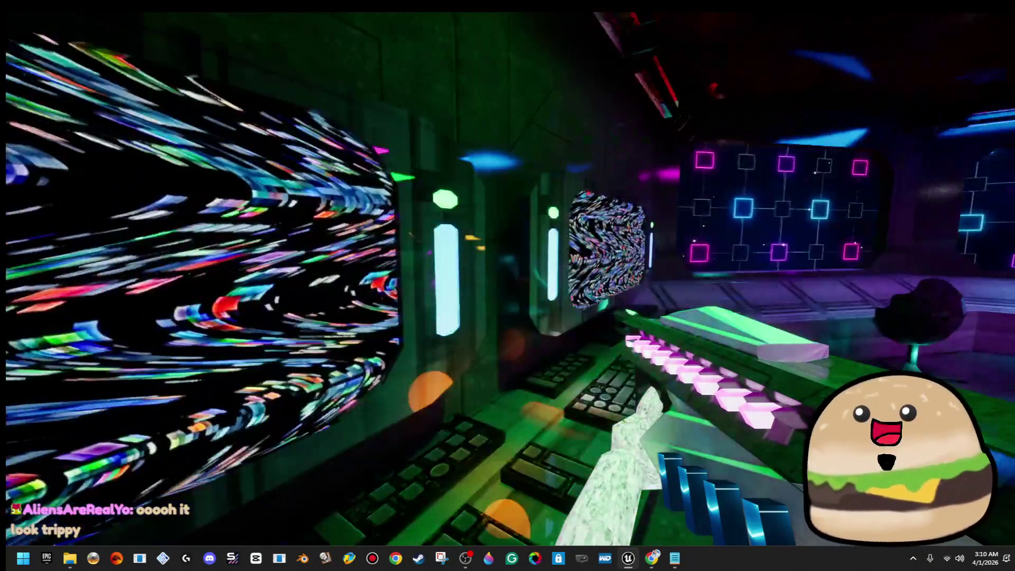
{"action": "key", "text": "alt+Tab"}
{"action": "key", "text": "F11"}
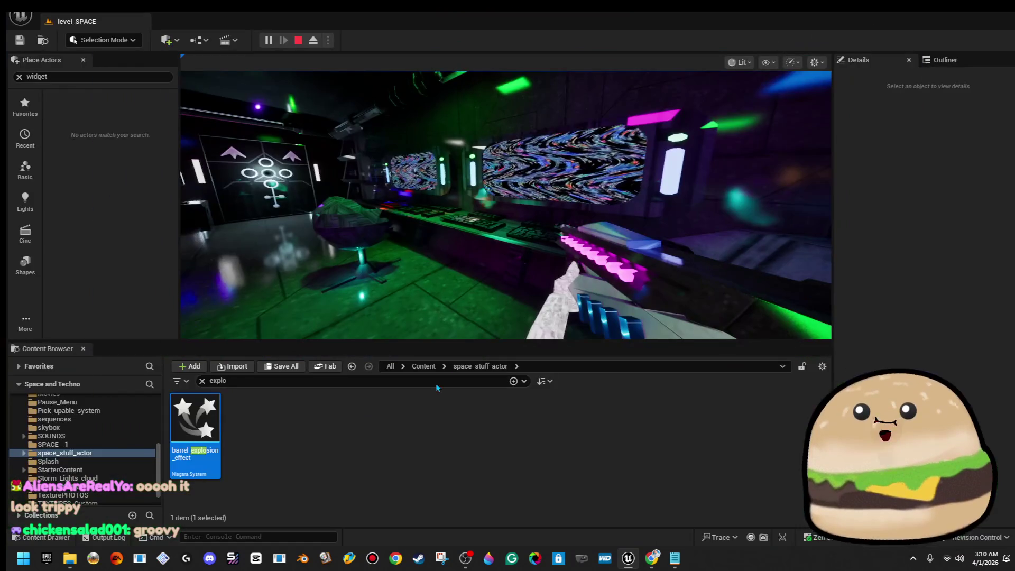
Search the Content Browser for 'glitch' and drop glitch_tv_monitor_moving_2 onto a monitor
{"action": "left_click", "coordinate": [241, 381]}
{"action": "key", "text": "ctrl+a"}
{"action": "type", "text": "g"}
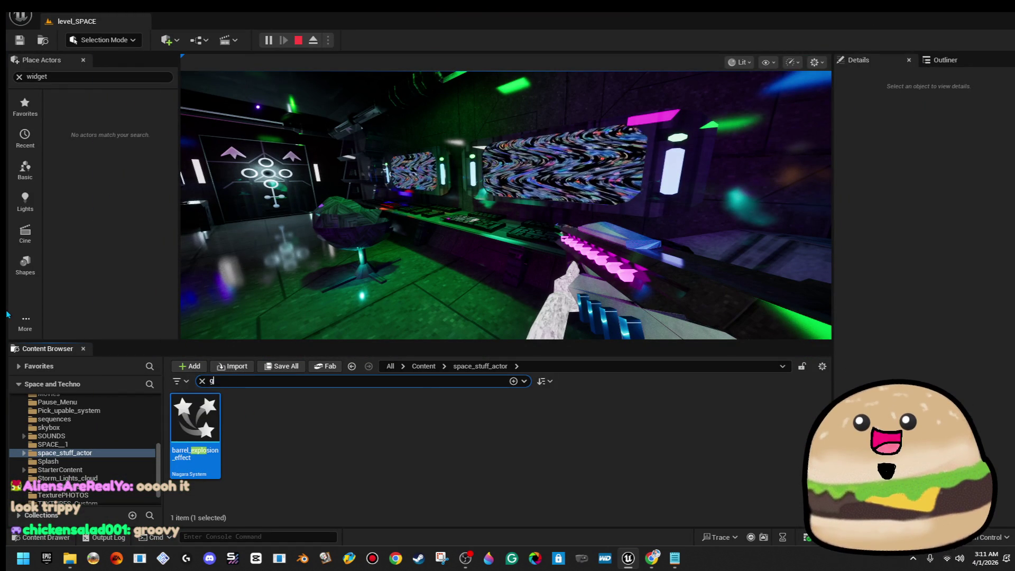
{"action": "type", "text": "litch"}
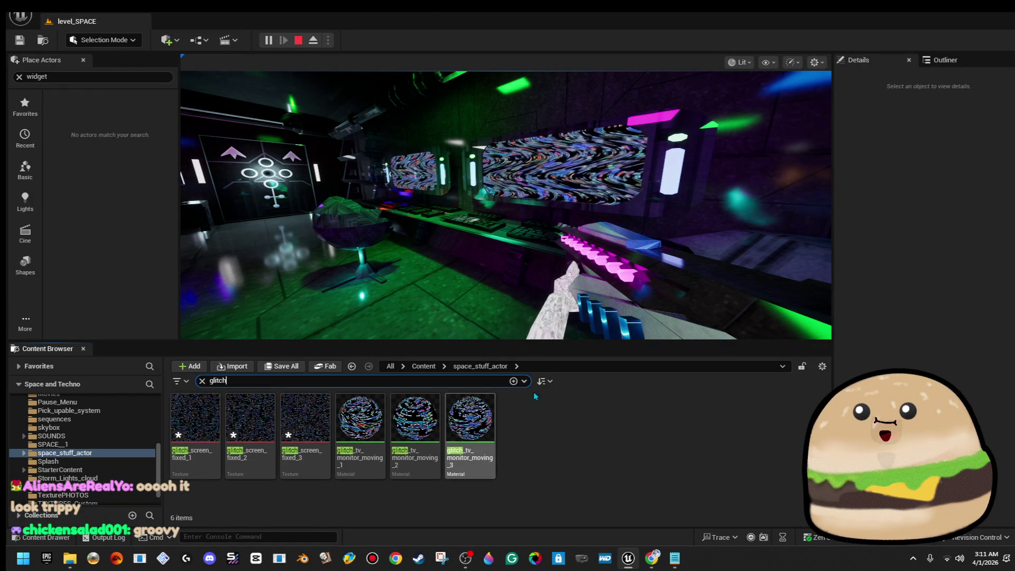
{"action": "left_click", "coordinate": [419, 413]}
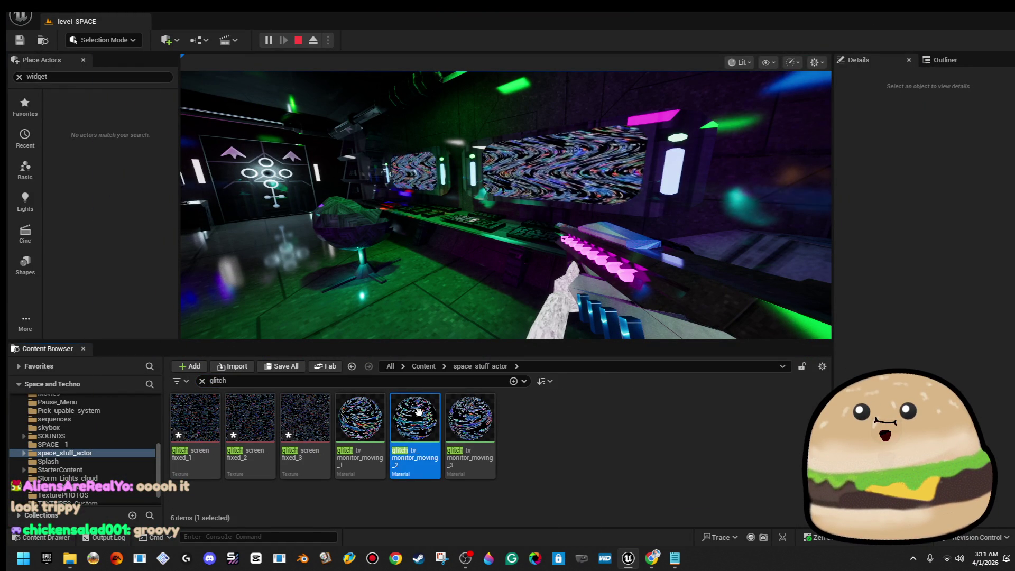
{"action": "left_click_drag", "start_coordinate": [419, 413], "coordinate": [460, 283]}
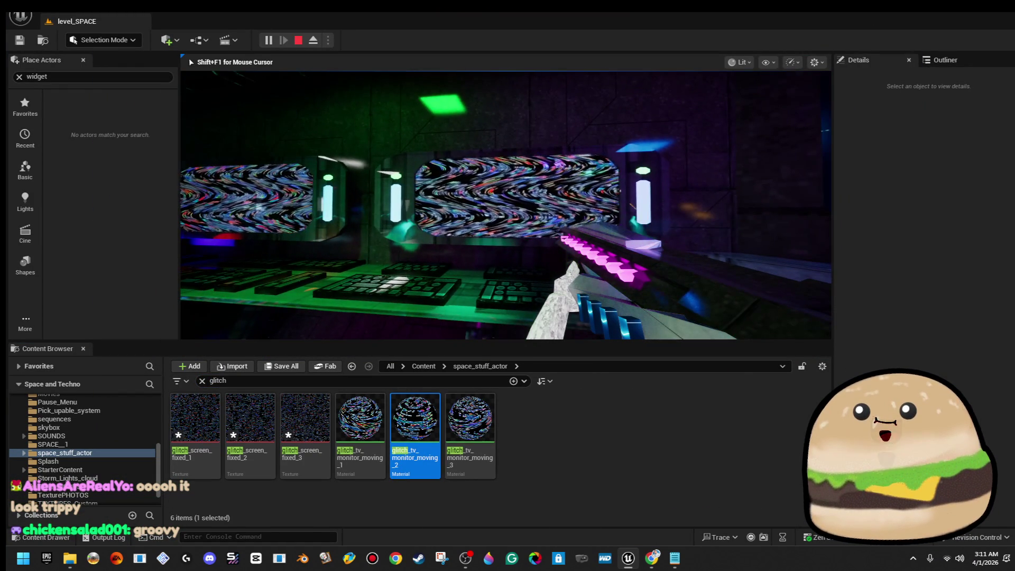
Stop the current play session and start the level playing again
{"action": "key", "text": "Escape"}
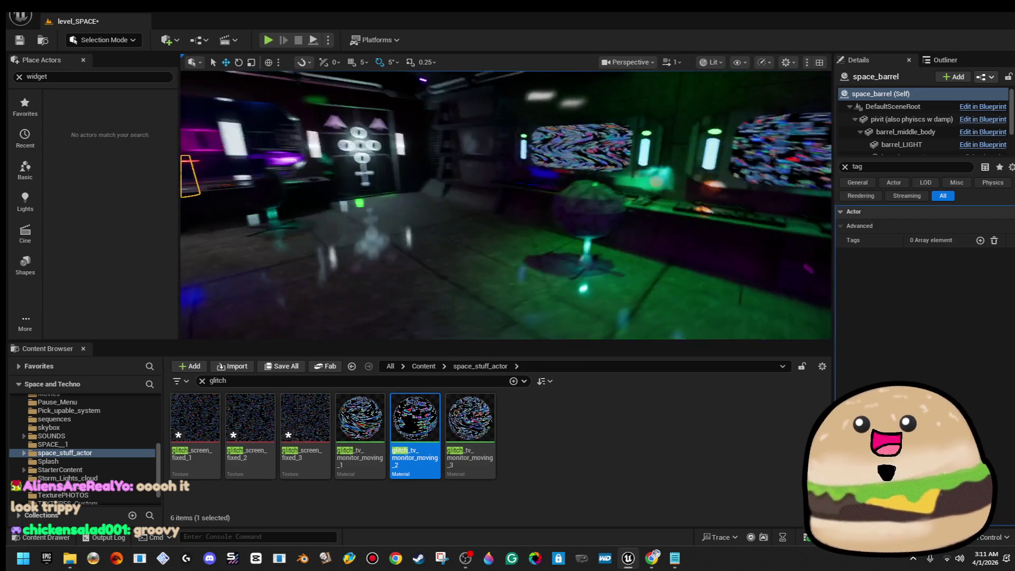
{"action": "right_click", "coordinate": [528, 317]}
{"action": "left_click", "coordinate": [627, 533]}
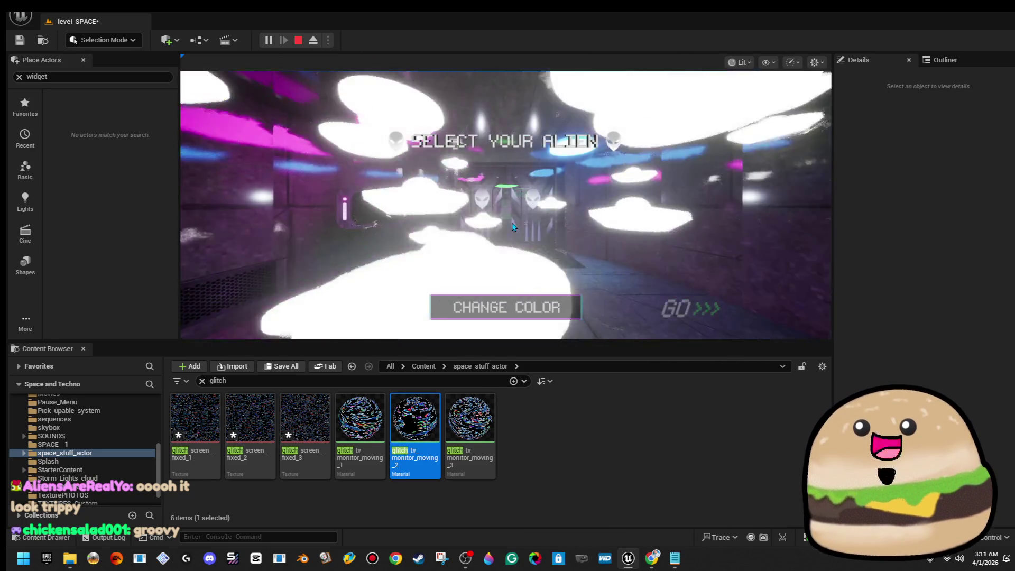
View the glitch static on the two wall monitors fullscreen, then restore the editor panels
{"action": "key", "text": "F11"}
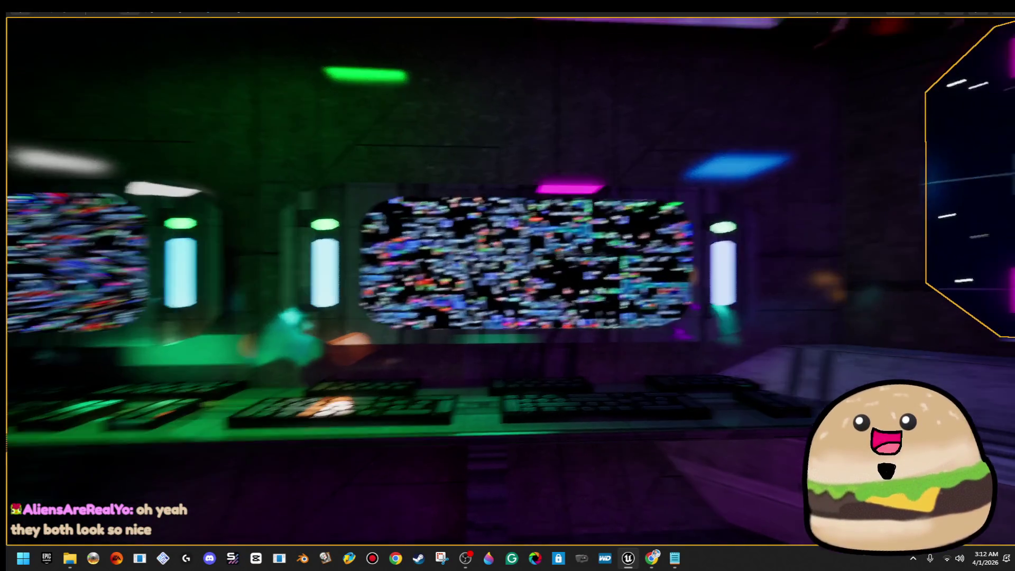
{"action": "key", "text": "F11"}
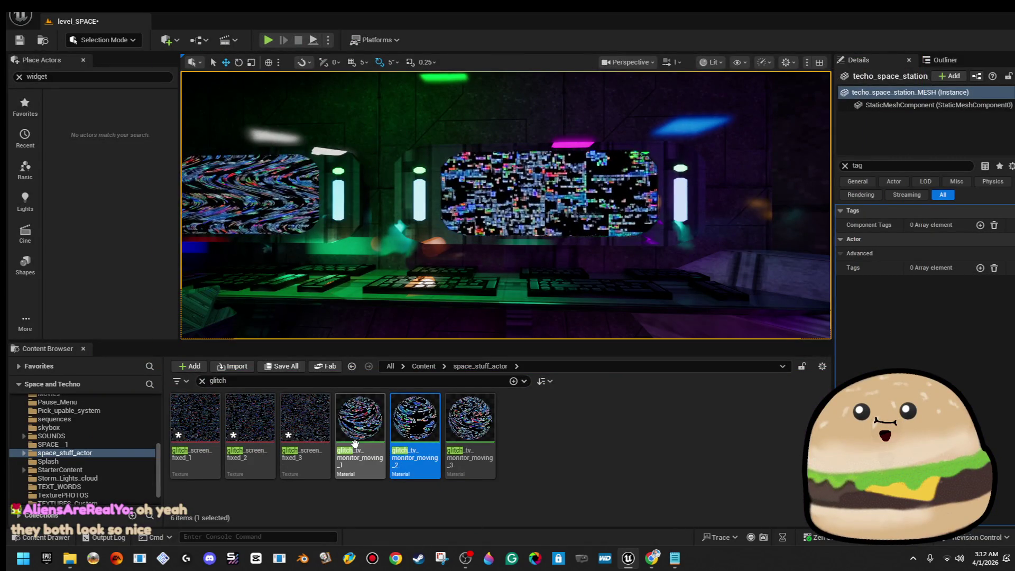
Drop glitch_tv_monitor_moving_1 from the Content Browser onto a wall monitor mesh
{"action": "left_click_drag", "start_coordinate": [355, 443], "coordinate": [494, 257]}
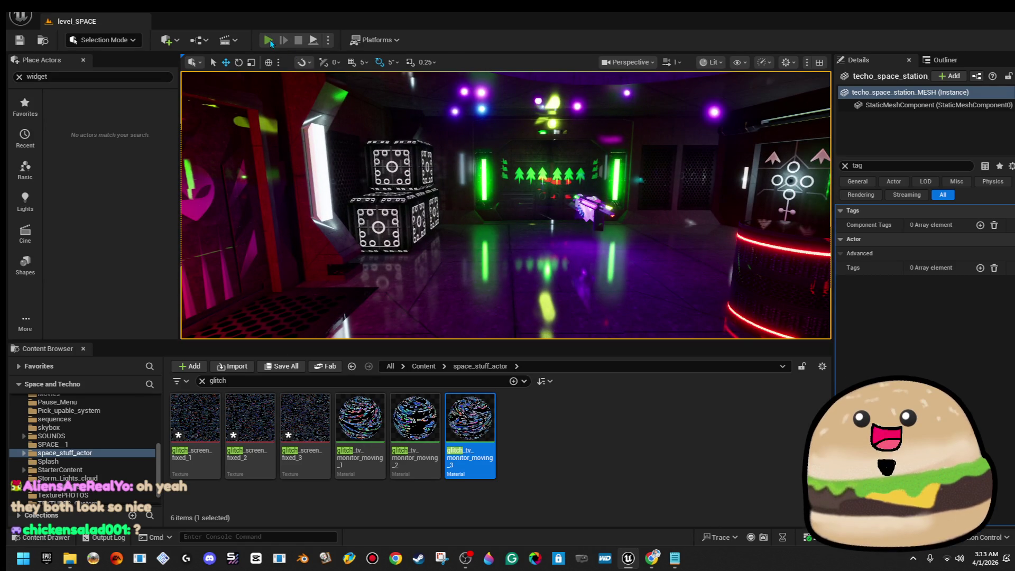
Play the level fullscreen and walk through the door to the red-ringed barrels
{"action": "key", "text": "alt+p"}
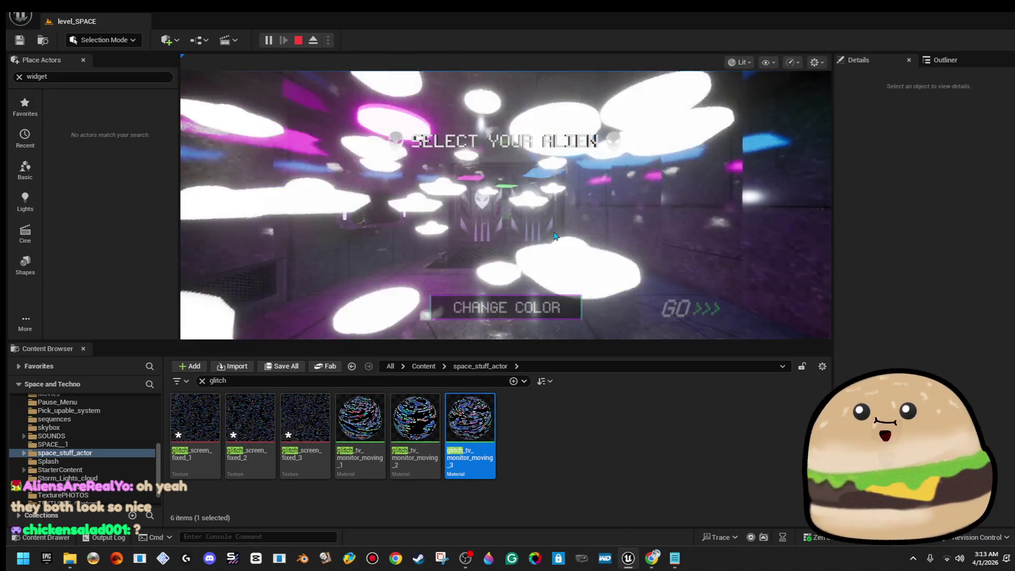
{"action": "key", "text": "F11"}
{"action": "key", "text": "w"}
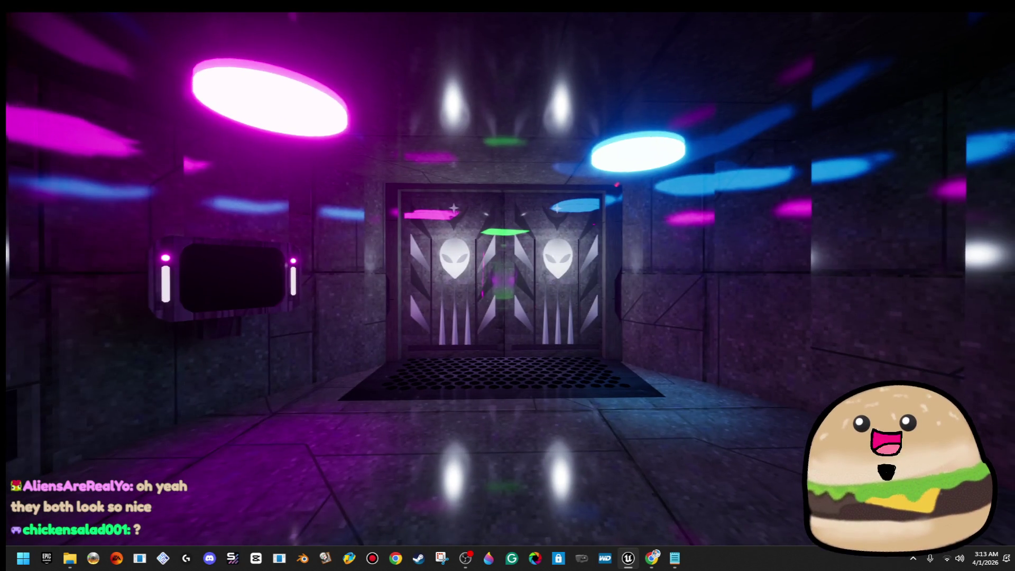
{"action": "key", "text": "w"}
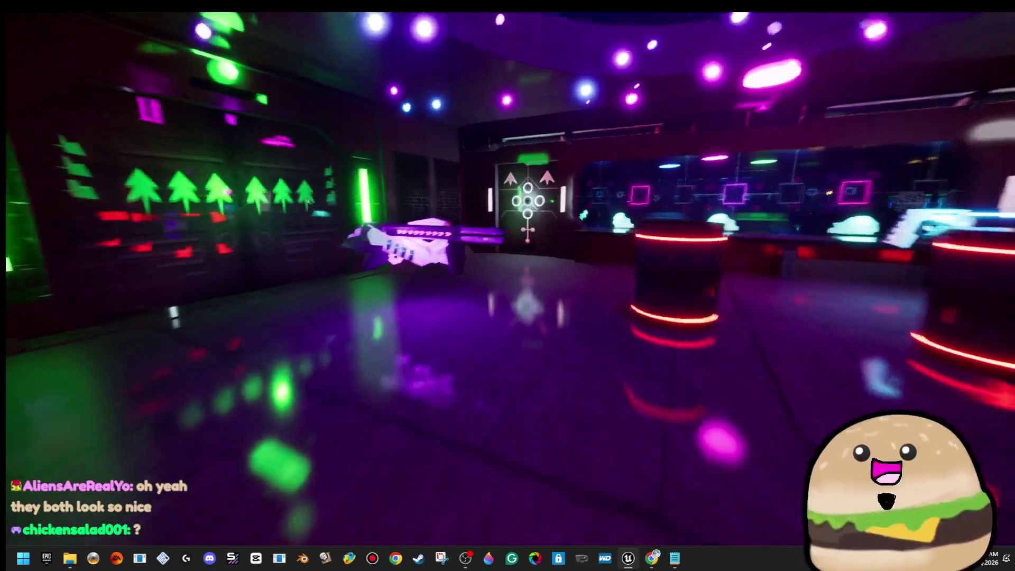
{"action": "key", "text": "w"}
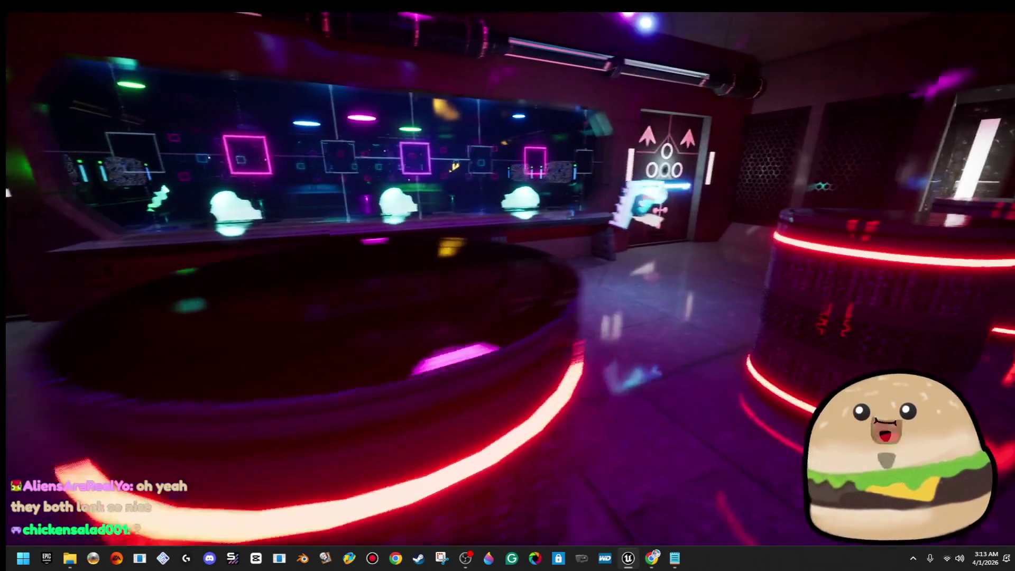
{"action": "key", "text": "space"}
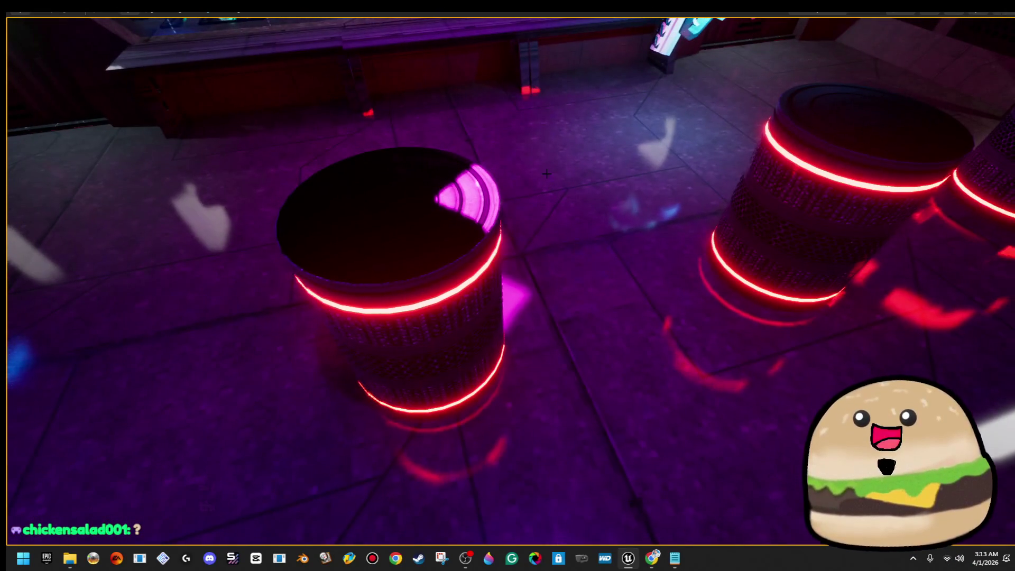
In space_barrel, set the pivit component's Linear Damping to 0.75, then compile and save
{"action": "right_click", "coordinate": [439, 196]}
{"action": "left_click", "coordinate": [505, 238]}
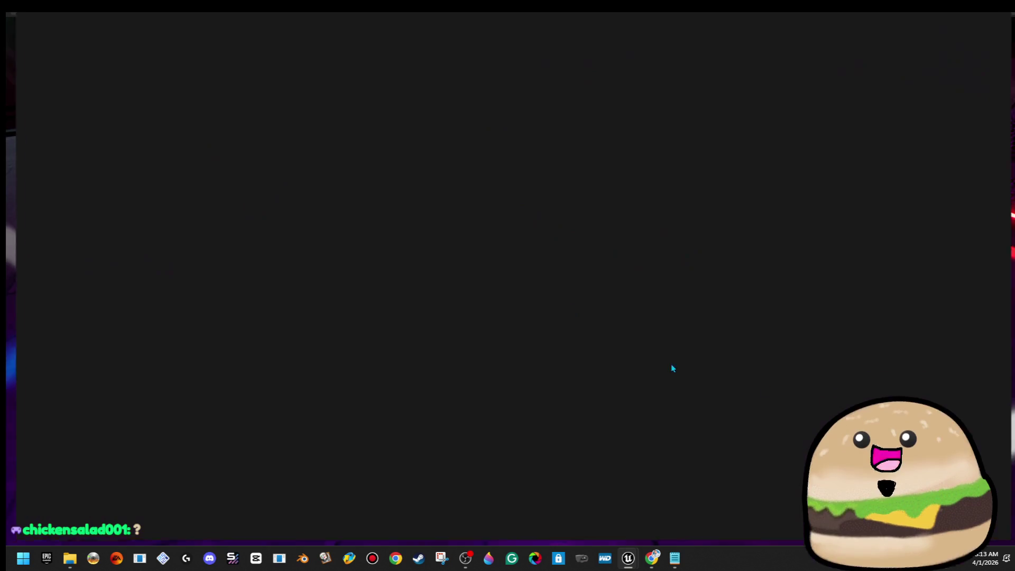
{"action": "scroll", "coordinate": [947, 355], "scroll_direction": "down", "scroll_amount": 2}
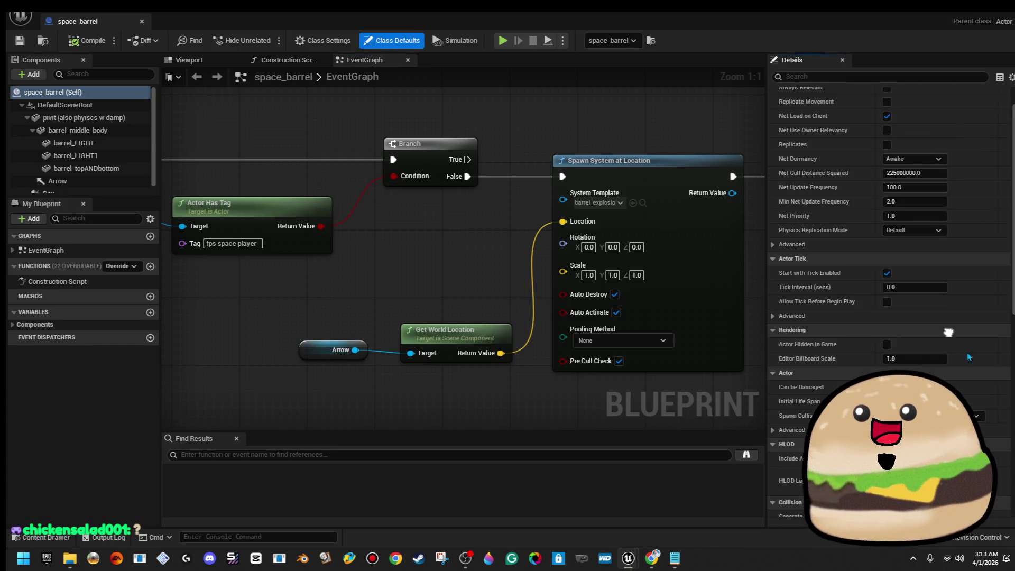
{"action": "left_click", "coordinate": [77, 119]}
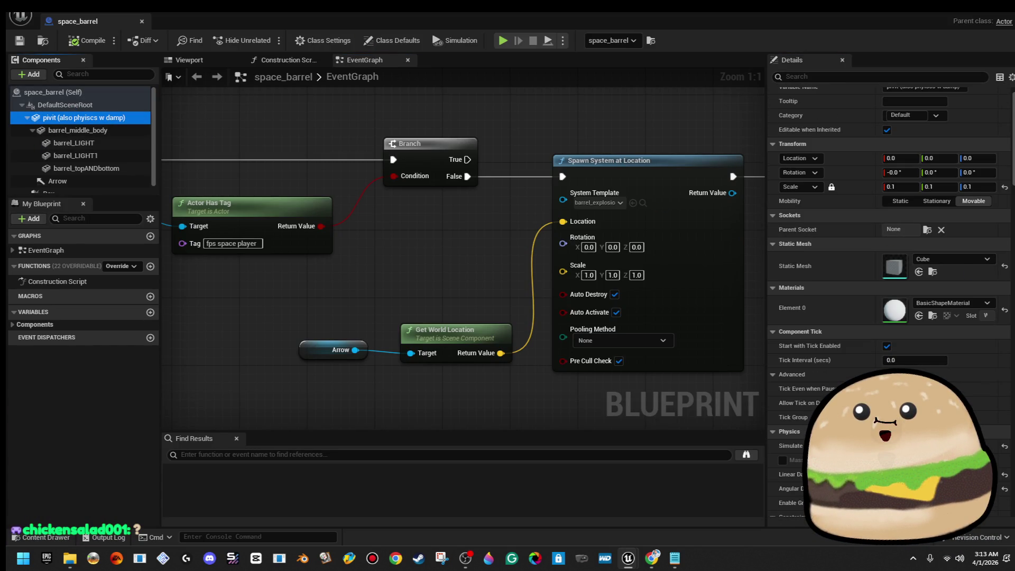
{"action": "scroll", "coordinate": [932, 361], "scroll_direction": "down", "scroll_amount": 5}
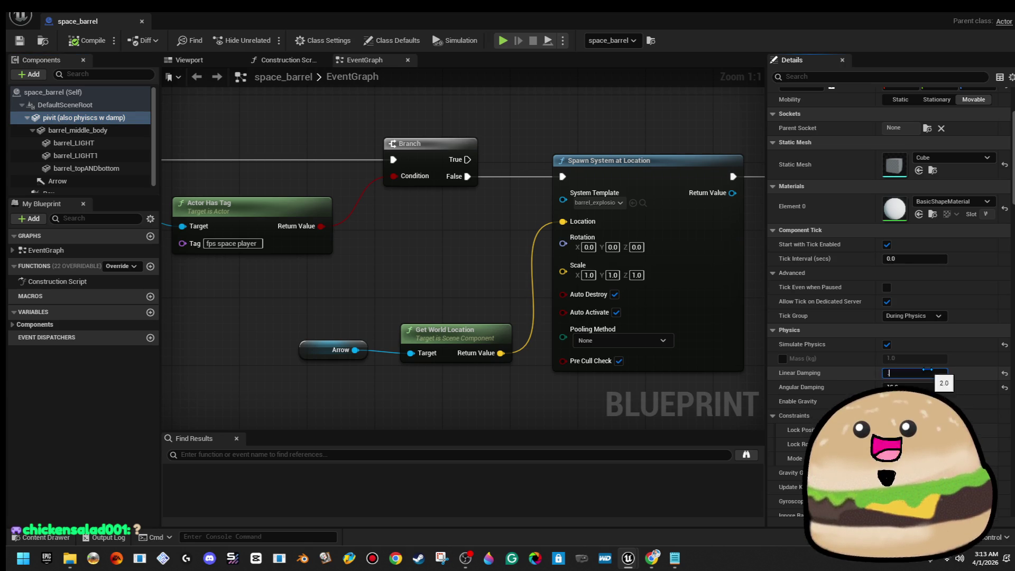
{"action": "key", "text": "Return"}
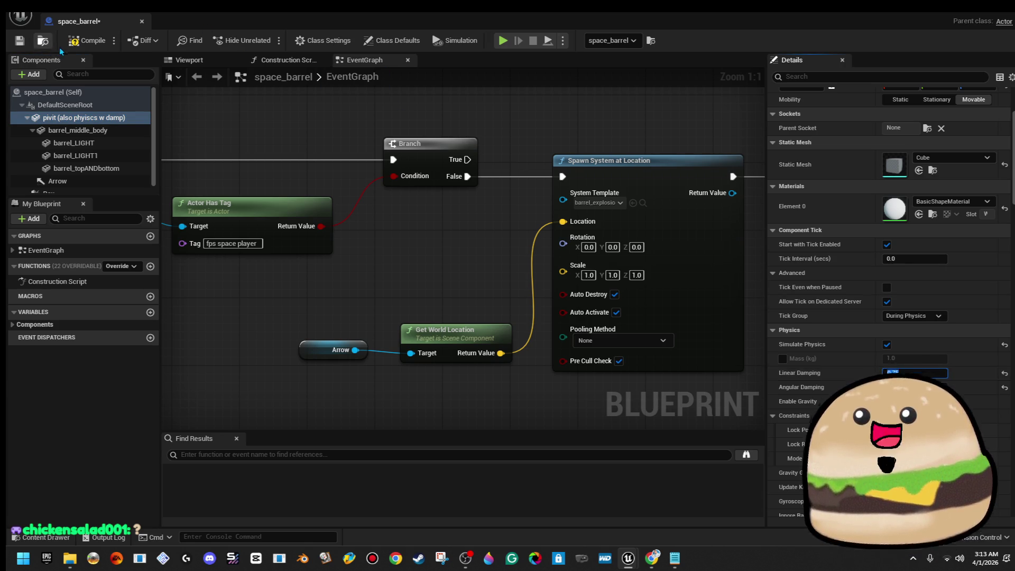
{"action": "left_click", "coordinate": [20, 41]}
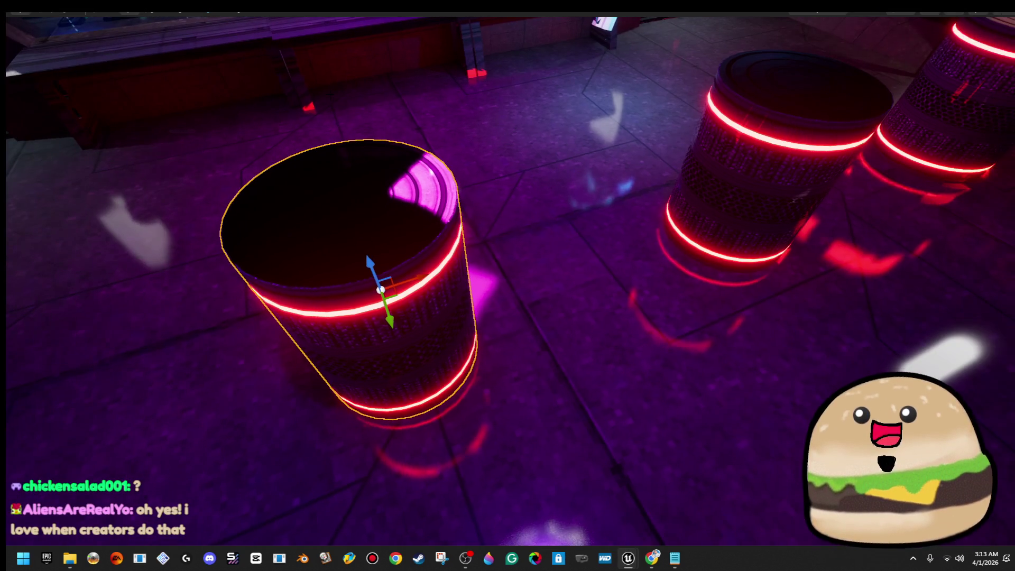
{"action": "key", "text": "F11"}
{"action": "left_click", "coordinate": [267, 41]}
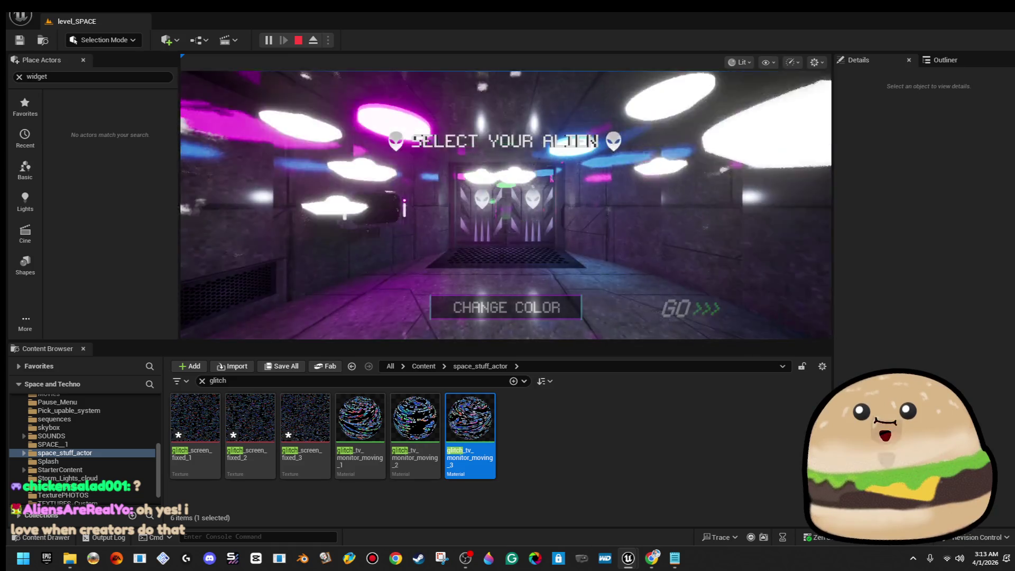
{"action": "key", "text": "F11"}
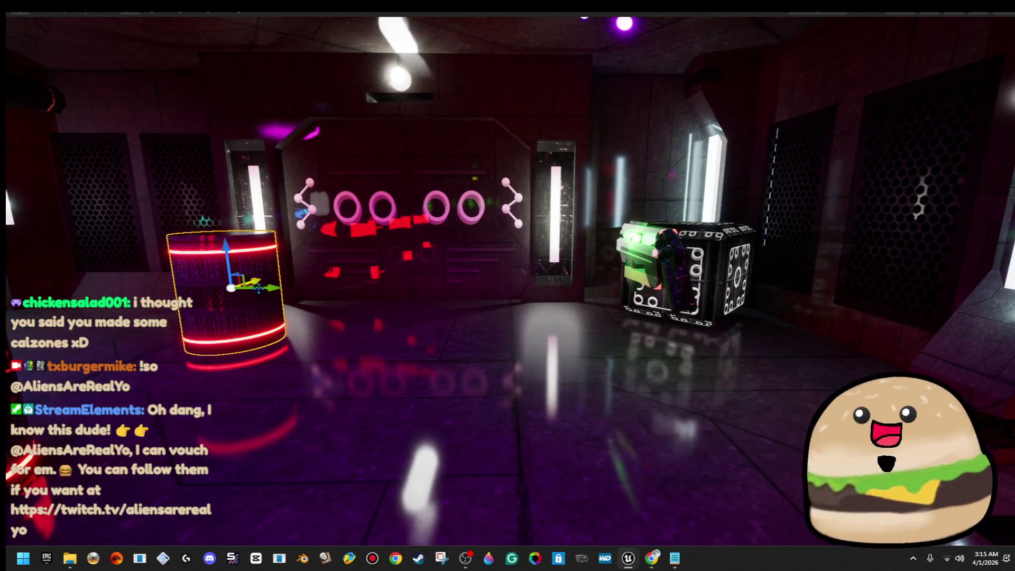
{"action": "mouse_move", "coordinate": [267, 293]}
{"action": "left_mouse_down"}
{"action": "mouse_move", "coordinate": [751, 296]}
{"action": "mouse_move", "coordinate": [839, 354]}
{"action": "left_mouse_up"}
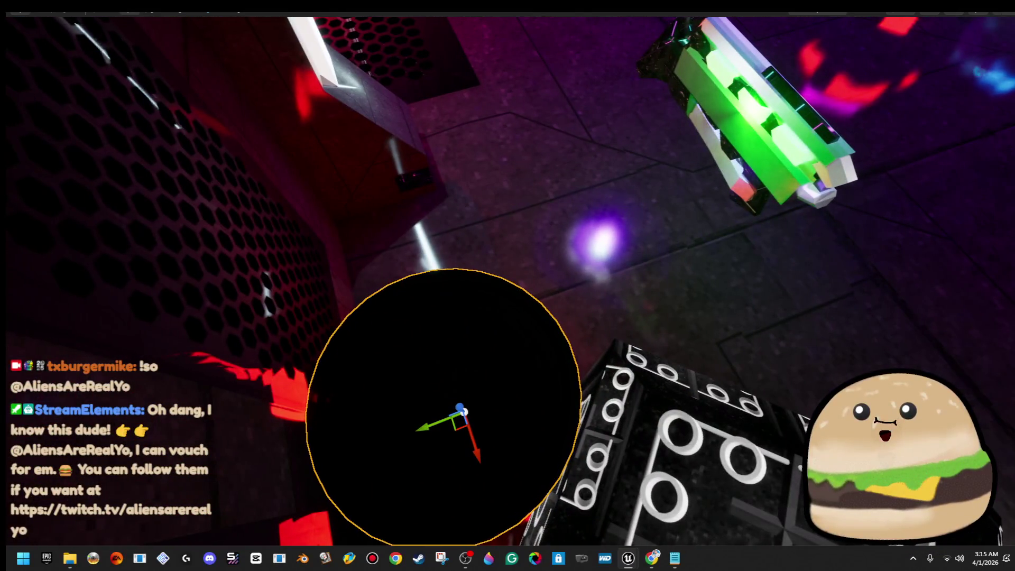
Reposition the red-ringed barrels and the patterned cube around the neon room
{"action": "mouse_move", "coordinate": [455, 432]}
{"action": "left_mouse_down"}
{"action": "mouse_move", "coordinate": [470, 420]}
{"action": "mouse_move", "coordinate": [501, 307]}
{"action": "left_mouse_up"}
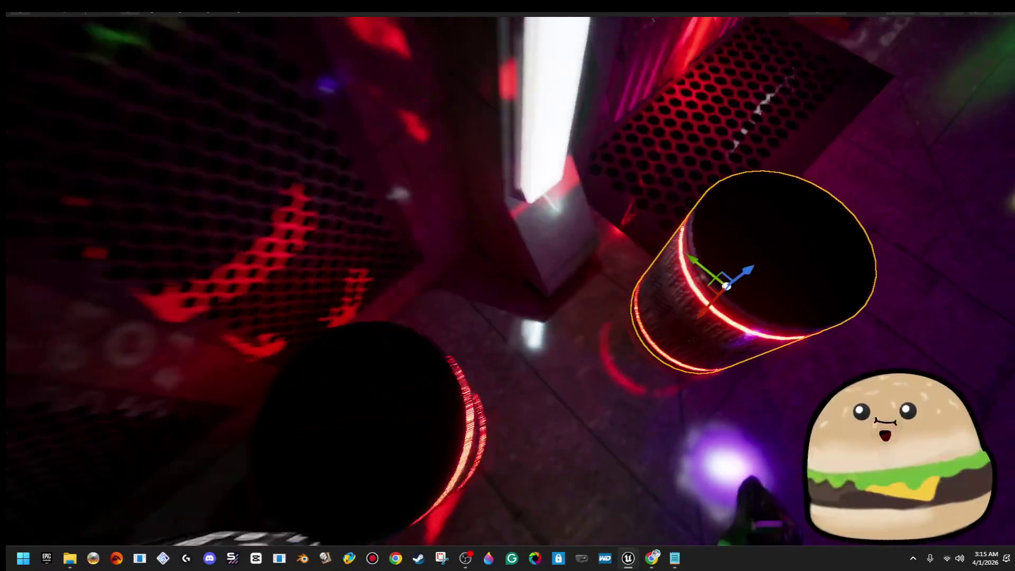
{"action": "mouse_move", "coordinate": [673, 249]}
{"action": "left_mouse_down"}
{"action": "mouse_move", "coordinate": [521, 292]}
{"action": "mouse_move", "coordinate": [449, 292]}
{"action": "left_mouse_up"}
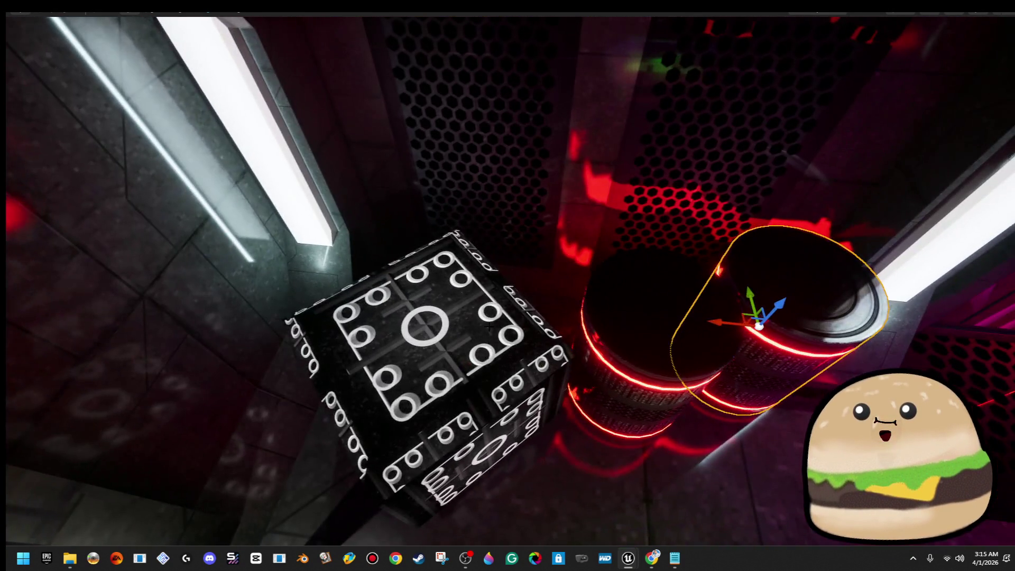
{"action": "left_click", "coordinate": [489, 326]}
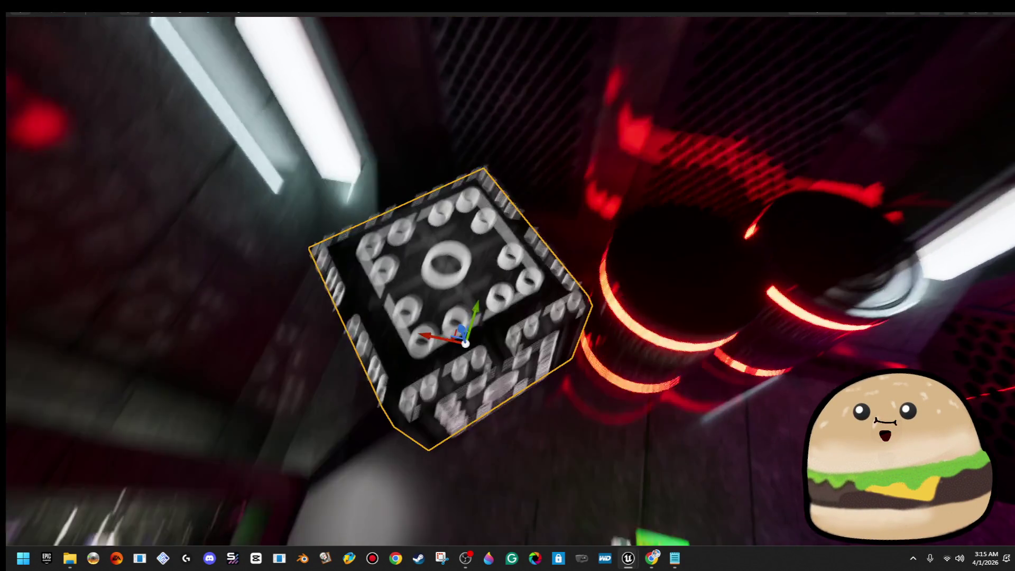
{"action": "mouse_move", "coordinate": [441, 332]}
{"action": "left_mouse_down"}
{"action": "mouse_move", "coordinate": [418, 317]}
{"action": "mouse_move", "coordinate": [451, 303]}
{"action": "left_mouse_up"}
{"action": "left_click", "coordinate": [661, 280]}
{"action": "key", "text": "f"}
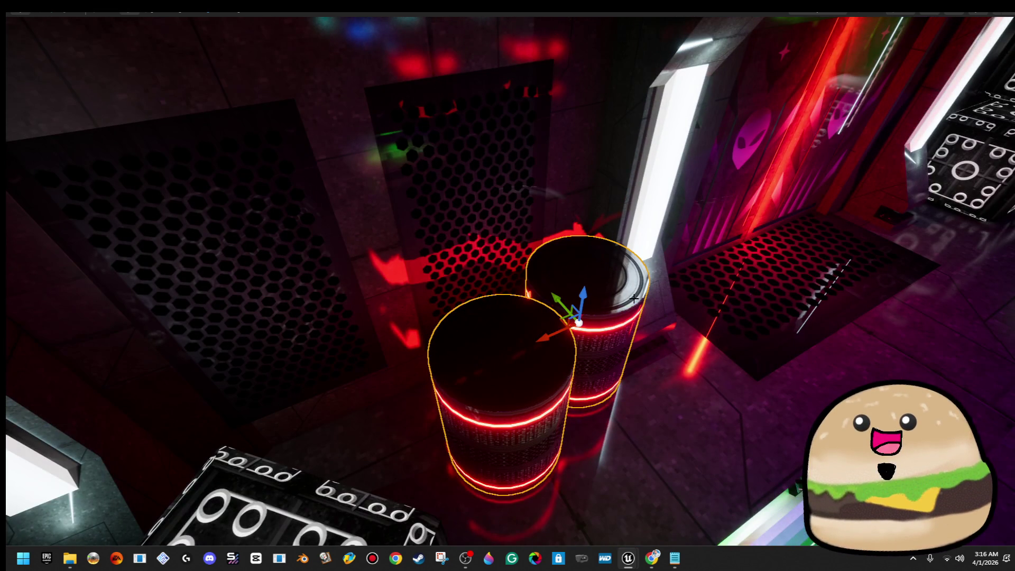
{"action": "left_click_drag", "start_coordinate": [553, 334], "coordinate": [507, 360]}
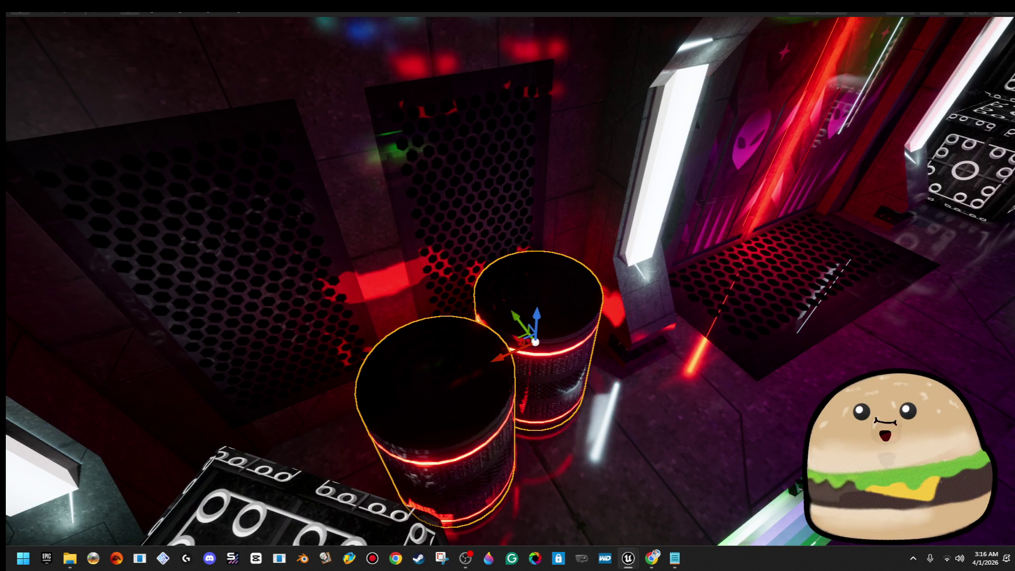
{"action": "left_click_drag", "start_coordinate": [506, 360], "coordinate": [344, 388]}
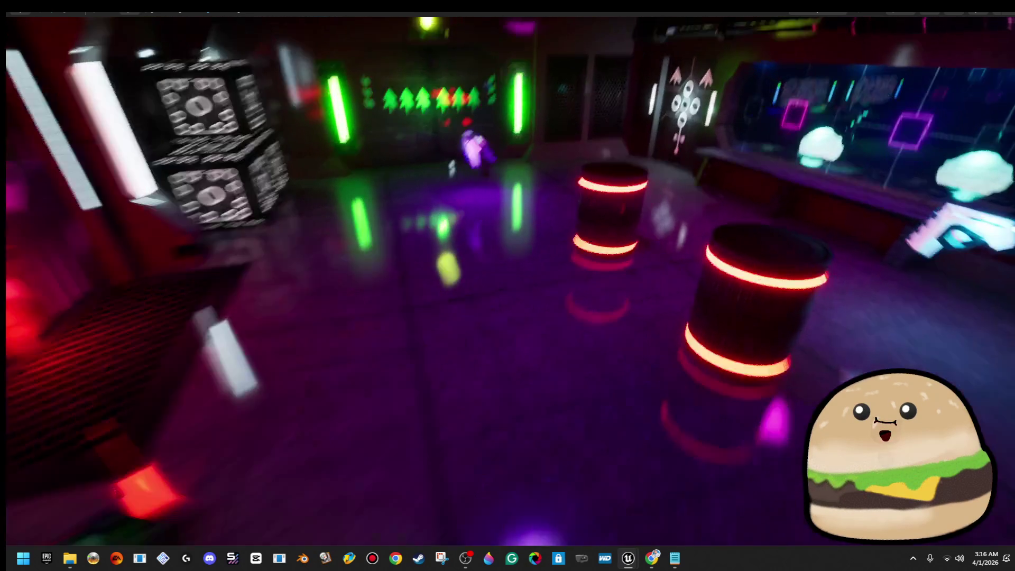
{"action": "mouse_move", "coordinate": [731, 292]}
{"action": "left_mouse_down"}
{"action": "mouse_move", "coordinate": [79, 388]}
{"action": "mouse_move", "coordinate": [185, 386]}
{"action": "mouse_move", "coordinate": [105, 385]}
{"action": "mouse_move", "coordinate": [159, 382]}
{"action": "mouse_move", "coordinate": [137, 382]}
{"action": "left_mouse_up"}
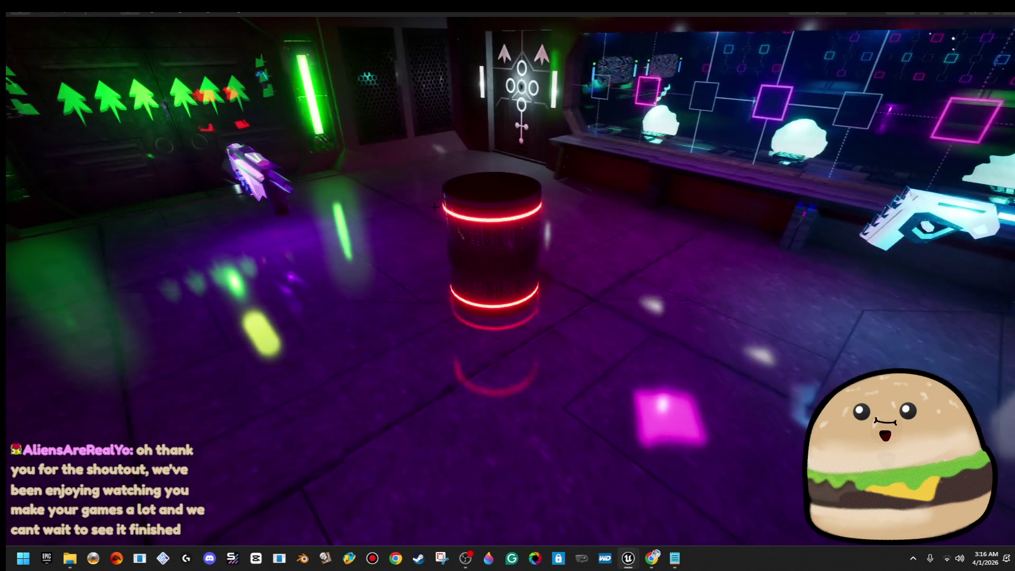
Tip the lone barrel about 95° onto its side and slide it to the left
{"action": "left_click", "coordinate": [547, 218]}
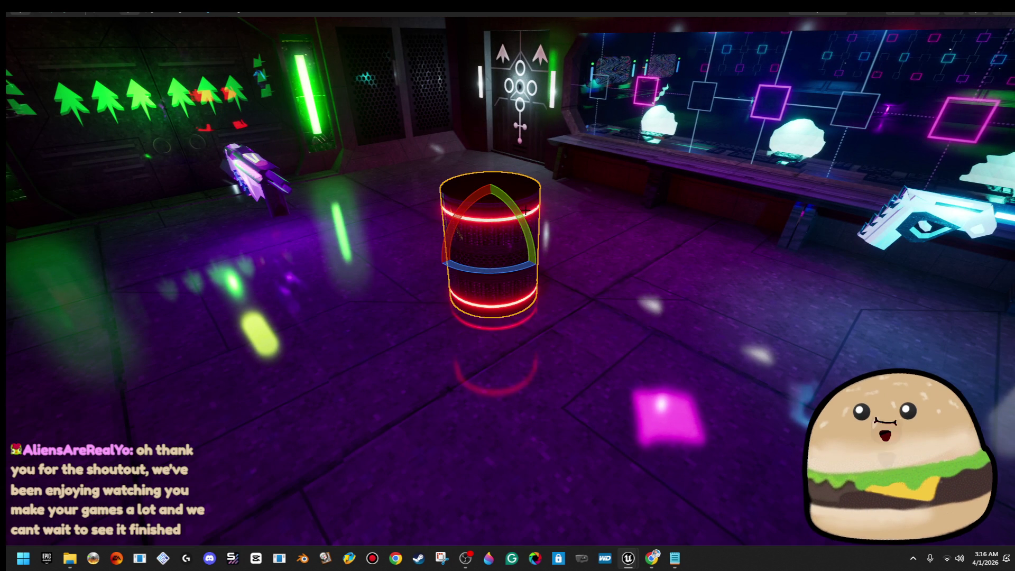
{"action": "left_click_drag", "start_coordinate": [538, 266], "coordinate": [489, 301]}
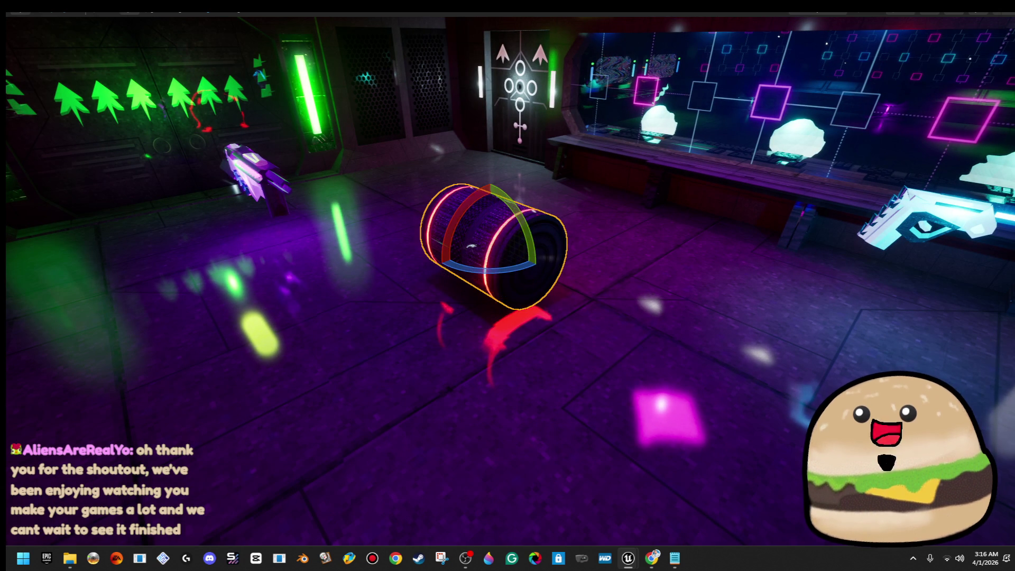
{"action": "mouse_move", "coordinate": [516, 165]}
{"action": "left_mouse_down"}
{"action": "mouse_move", "coordinate": [497, 214]}
{"action": "mouse_move", "coordinate": [461, 233]}
{"action": "left_mouse_up"}
{"action": "mouse_move", "coordinate": [668, 275]}
{"action": "left_mouse_down"}
{"action": "mouse_move", "coordinate": [452, 275]}
{"action": "mouse_move", "coordinate": [433, 280]}
{"action": "mouse_move", "coordinate": [428, 317]}
{"action": "mouse_move", "coordinate": [402, 264]}
{"action": "mouse_move", "coordinate": [391, 267]}
{"action": "mouse_move", "coordinate": [402, 222]}
{"action": "mouse_move", "coordinate": [396, 254]}
{"action": "mouse_move", "coordinate": [393, 119]}
{"action": "left_mouse_up"}
{"action": "key", "text": "F11"}
{"action": "left_click", "coordinate": [21, 41]}
{"action": "key", "text": "alt+p"}
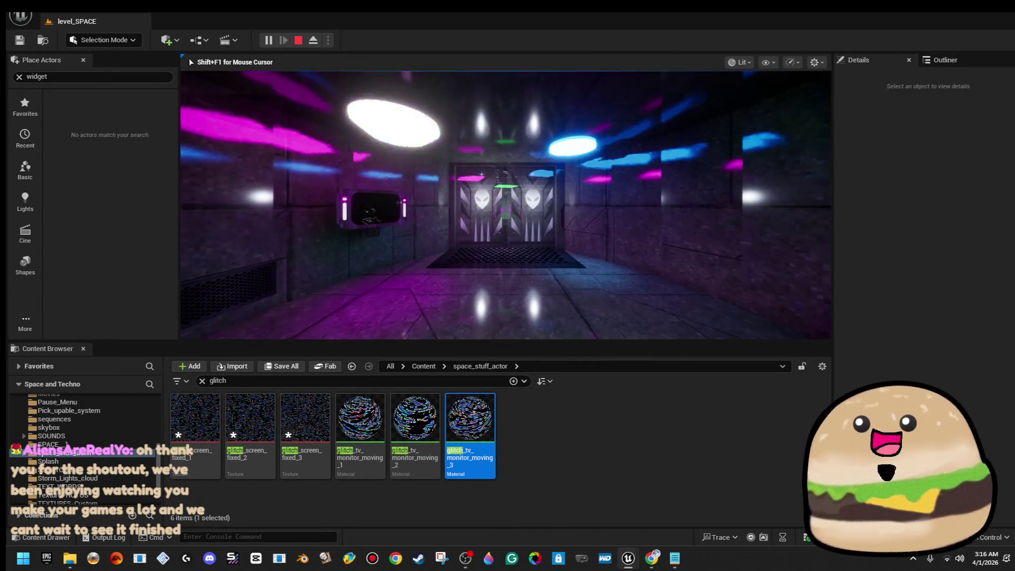
{"action": "key", "text": "F11"}
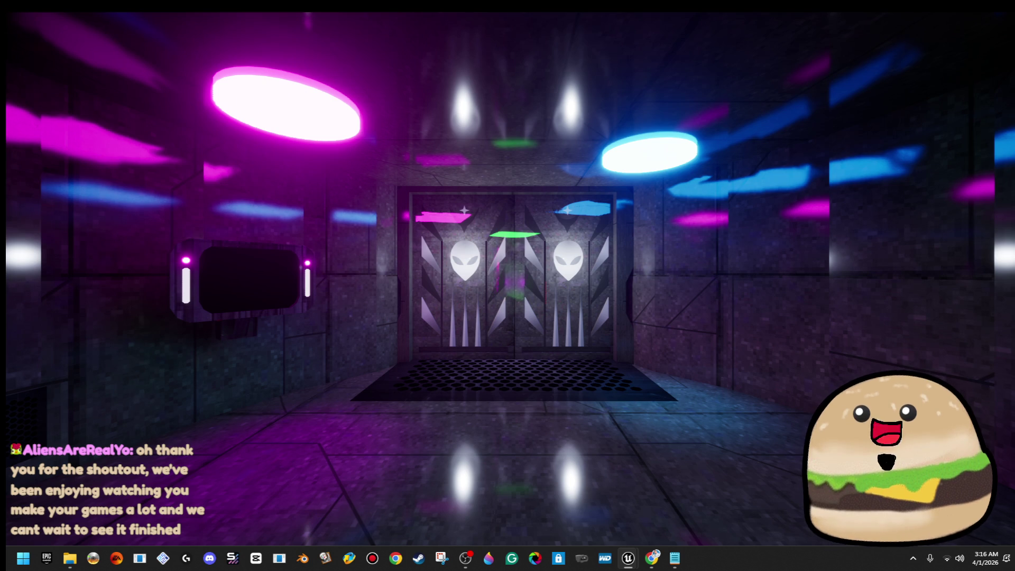
{"action": "key", "text": "w"}
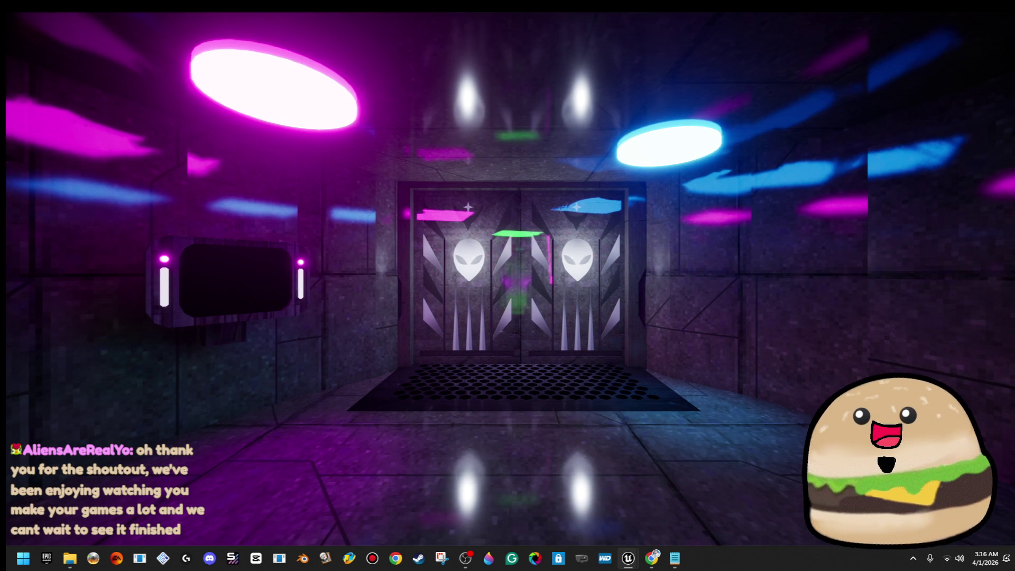
{"action": "key", "text": "w"}
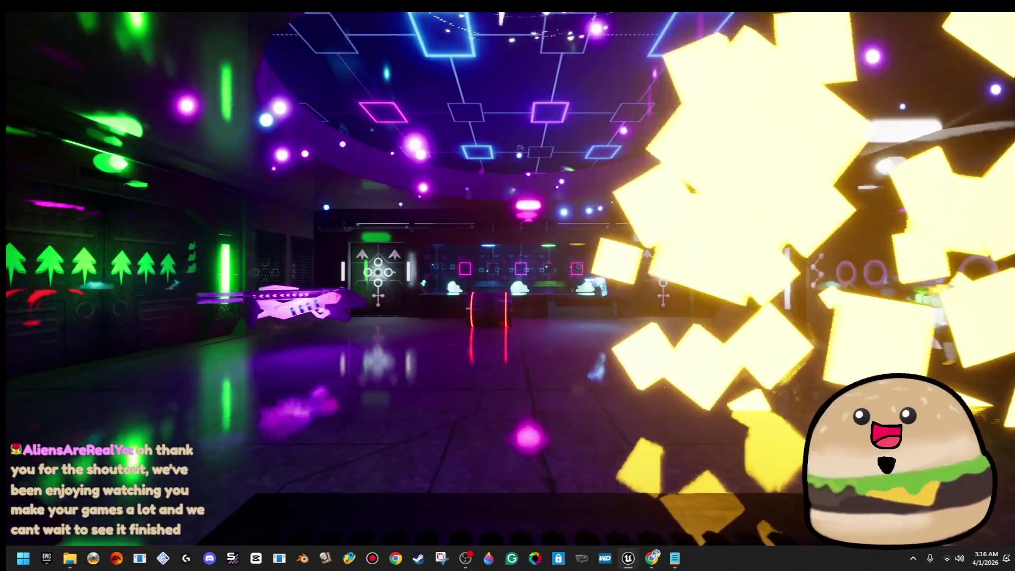
{"action": "key", "text": "w"}
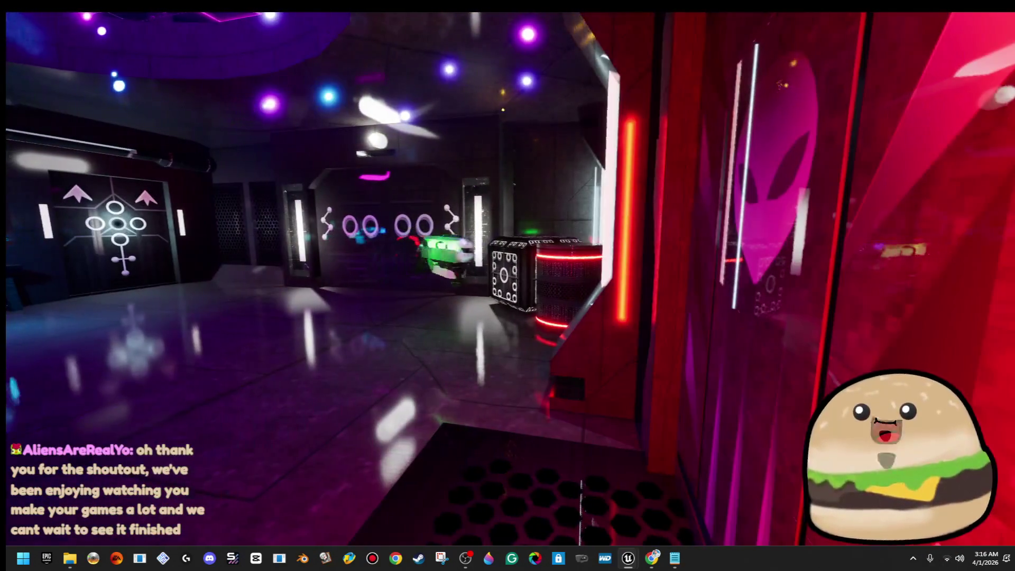
{"action": "key", "text": "w"}
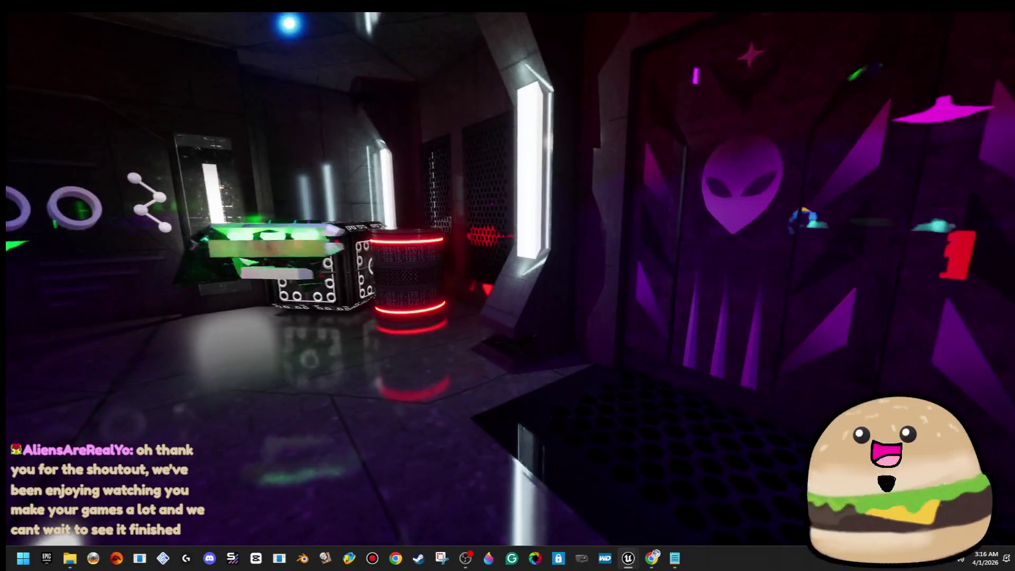
{"action": "key", "text": "s"}
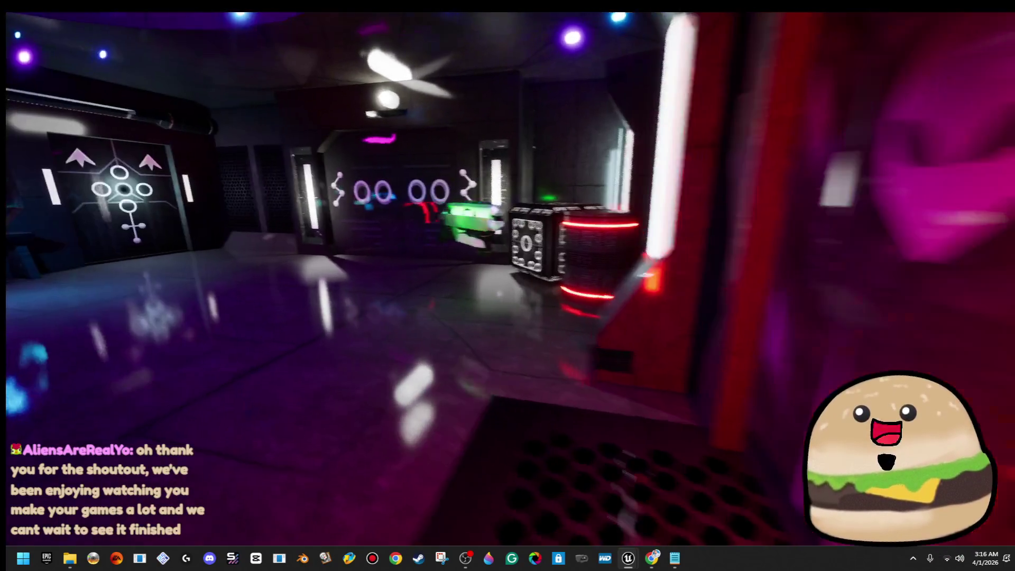
{"action": "key", "text": "s"}
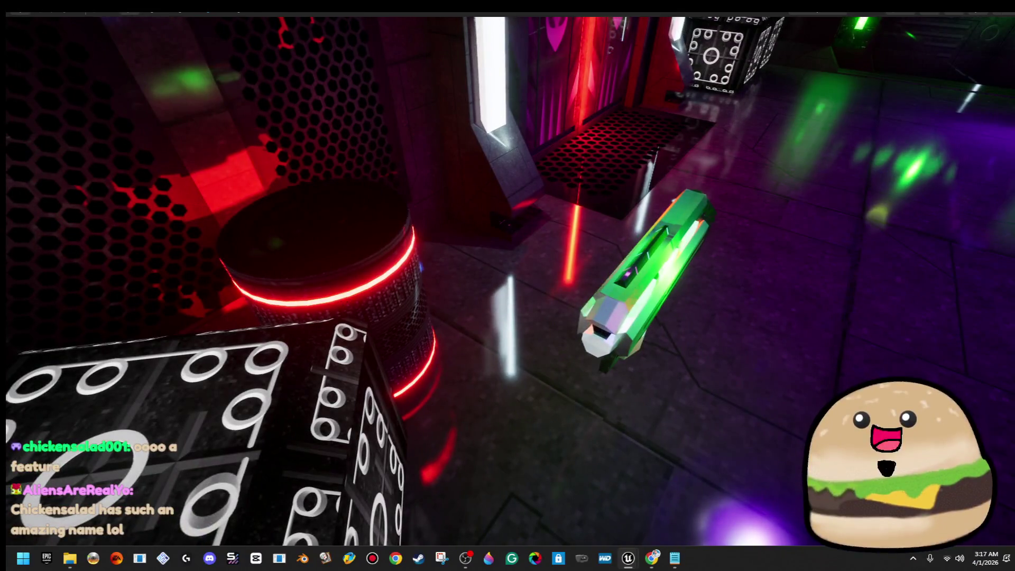
Select and frame the red-ringed barrel, lift it along Z, then lower it back down
{"action": "left_click", "coordinate": [332, 259]}
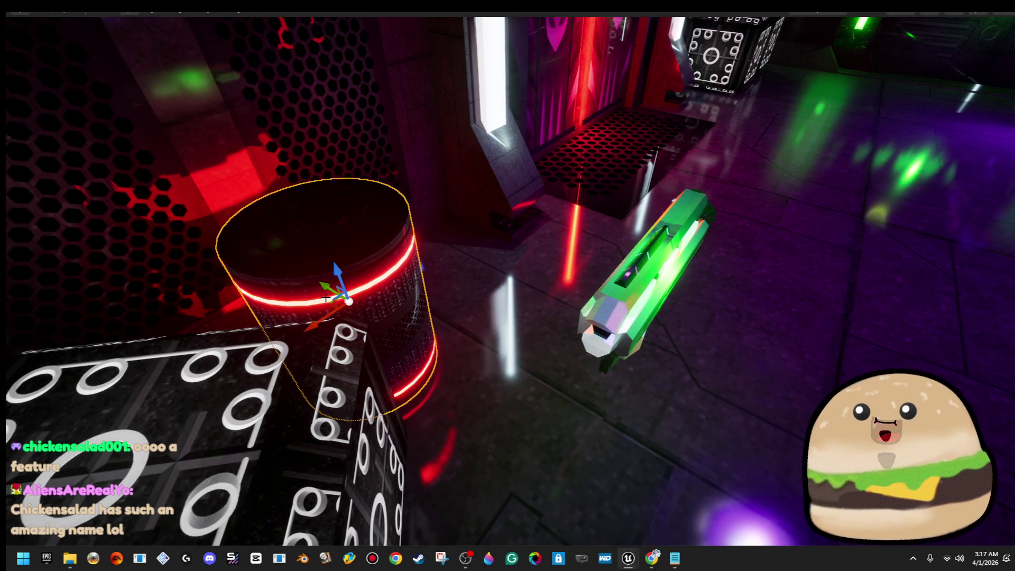
{"action": "key", "text": "f"}
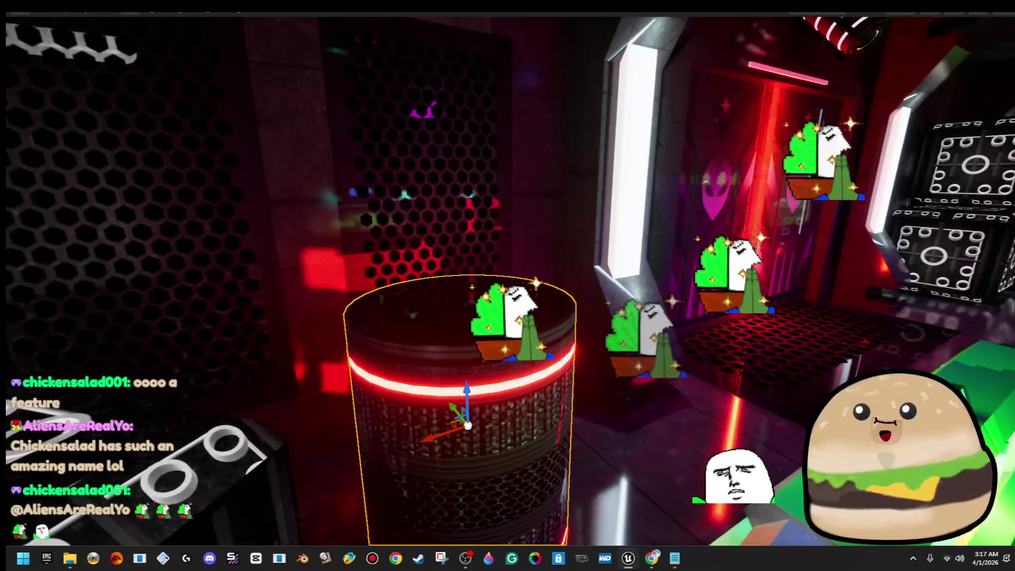
{"action": "left_click_drag", "start_coordinate": [464, 395], "coordinate": [464, 281]}
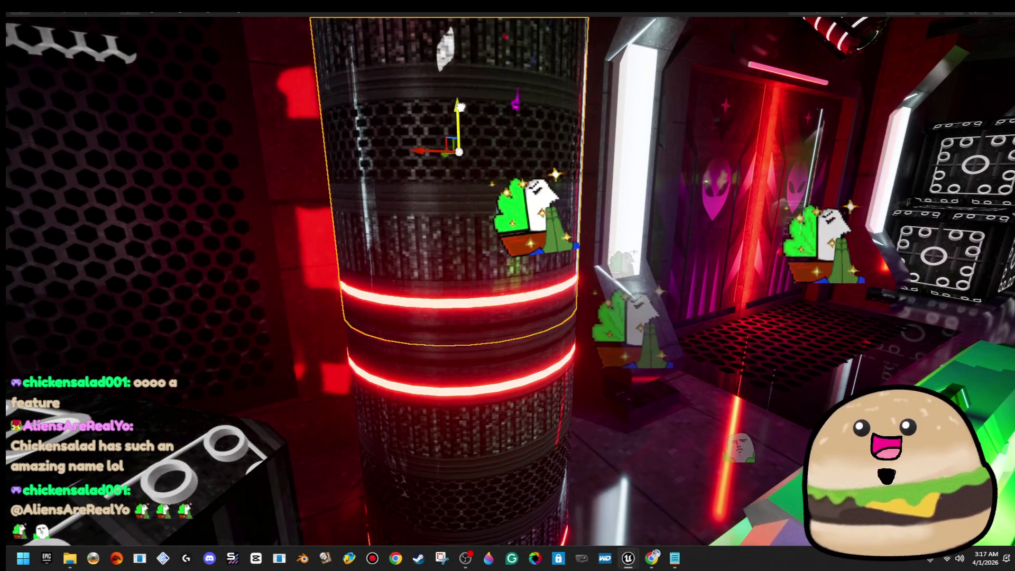
{"action": "left_click_drag", "start_coordinate": [464, 119], "coordinate": [463, 301]}
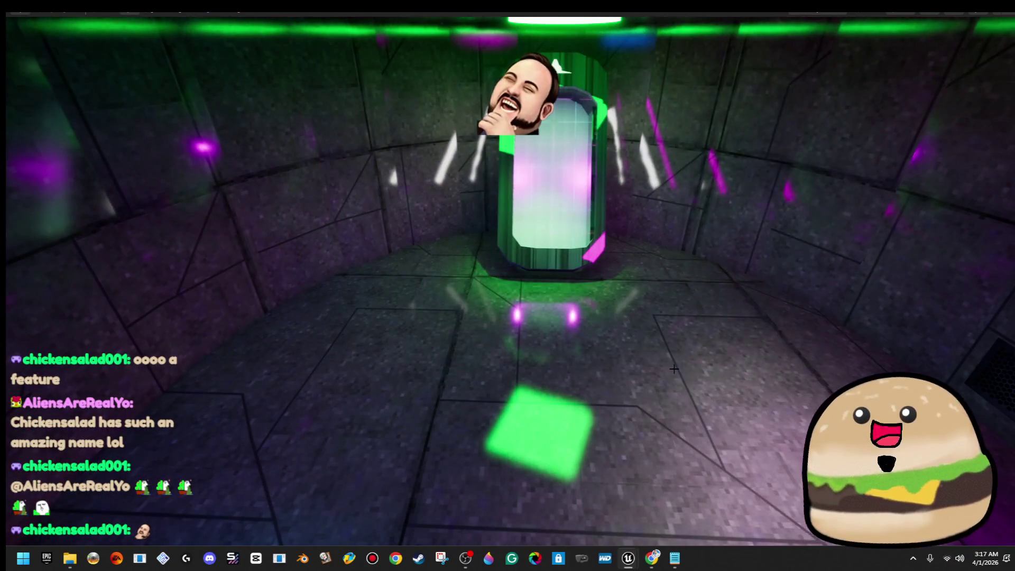
{"action": "right_click", "coordinate": [674, 368]}
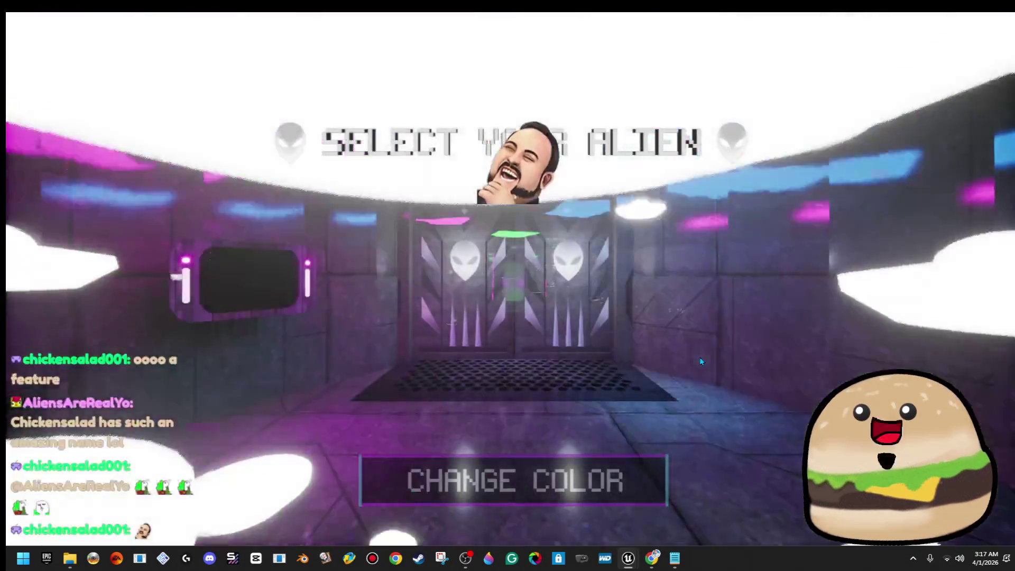
Walk through the alien doors and down the neon hall toward the red-ringed barrels
{"action": "key", "text": "w"}
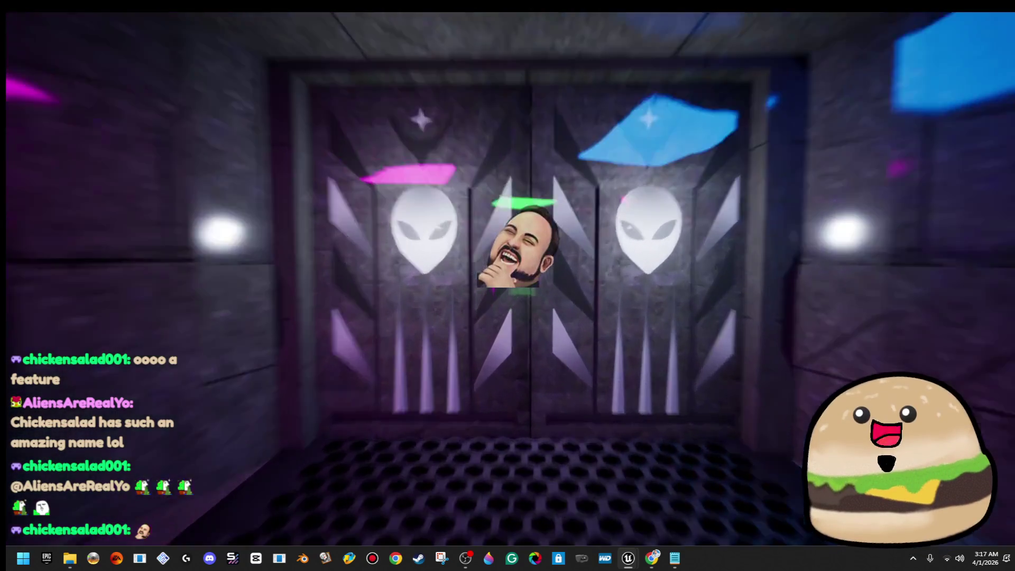
{"action": "key", "text": "w"}
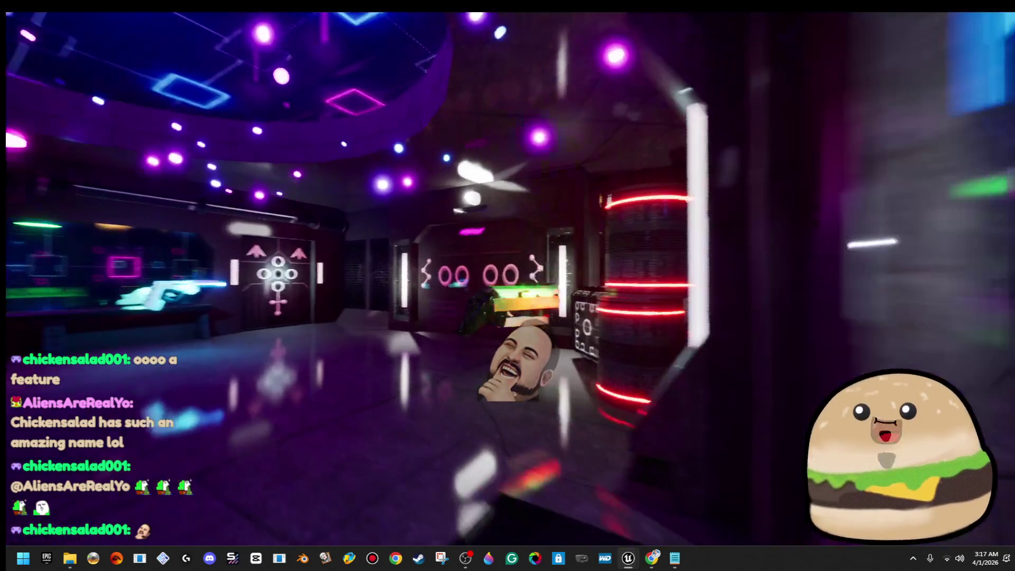
{"action": "key", "text": "w"}
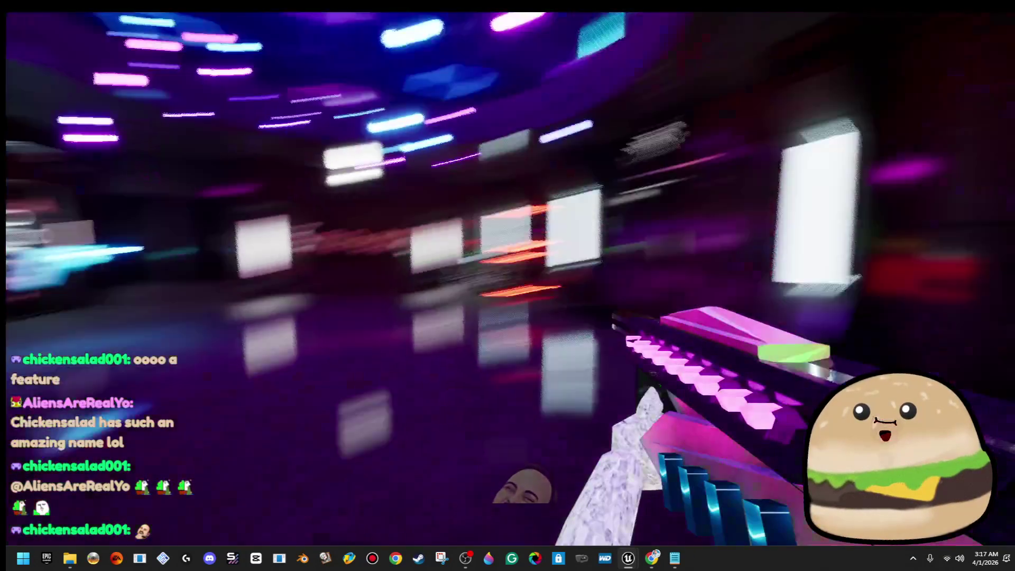
{"action": "key", "text": "w"}
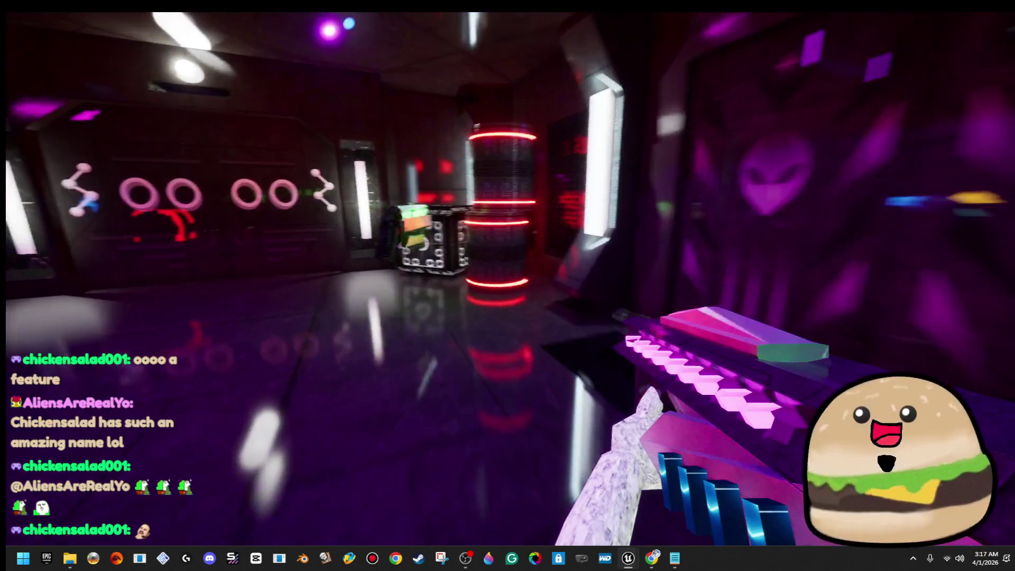
Eject to a free camera with F8, return to the player, then stop the play session
{"action": "key", "text": "F8"}
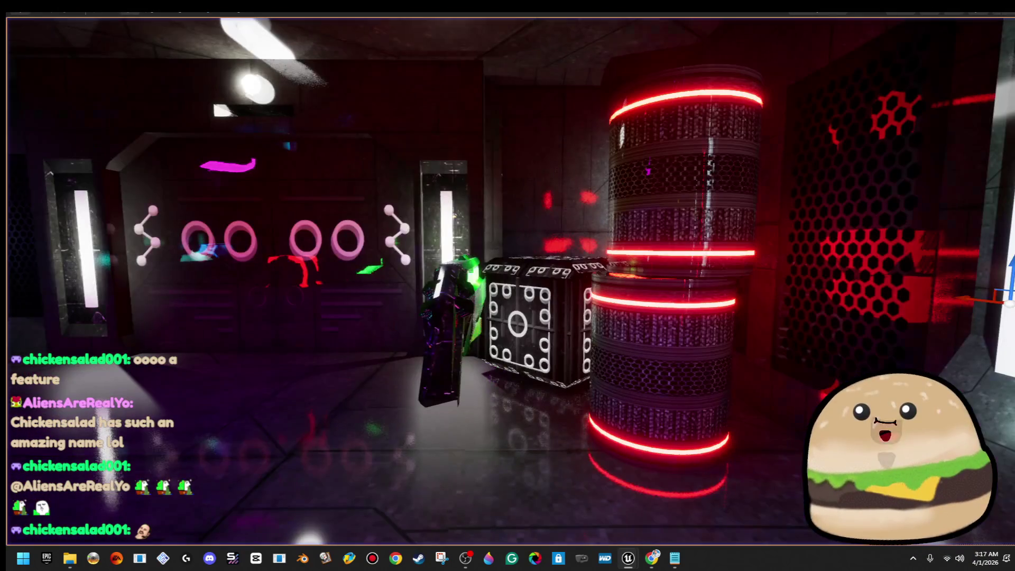
{"action": "key", "text": "F8"}
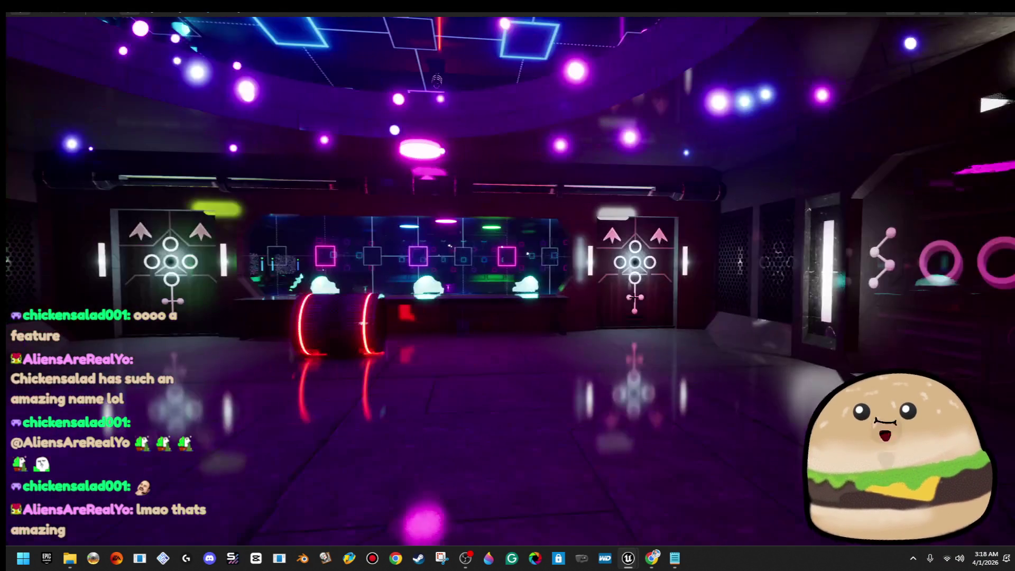
{"action": "key", "text": "Escape"}
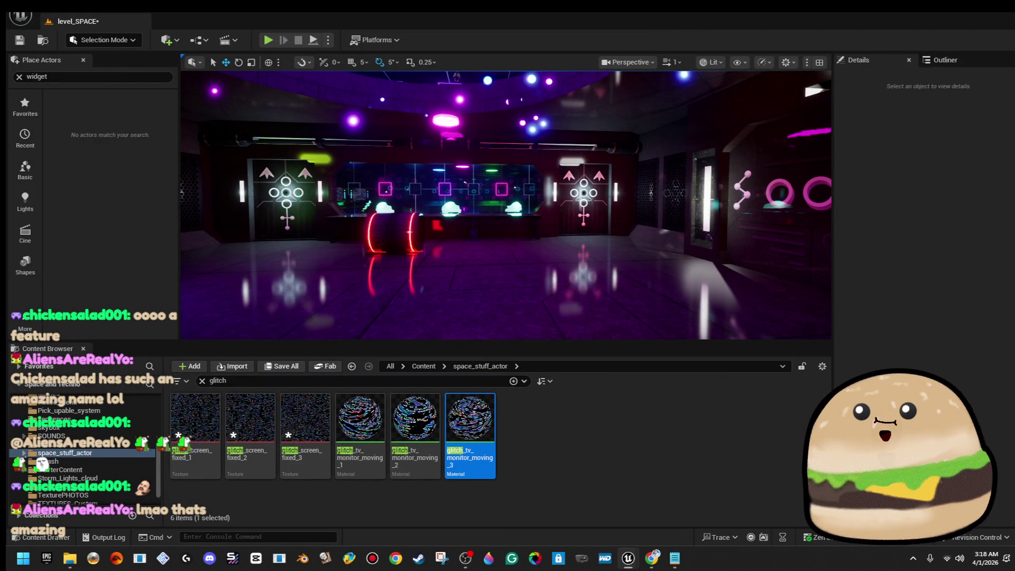
Relaunch play in fullscreen, walk to the alien doors, and bring up the barrel actor's options
{"action": "key", "text": "alt+p"}
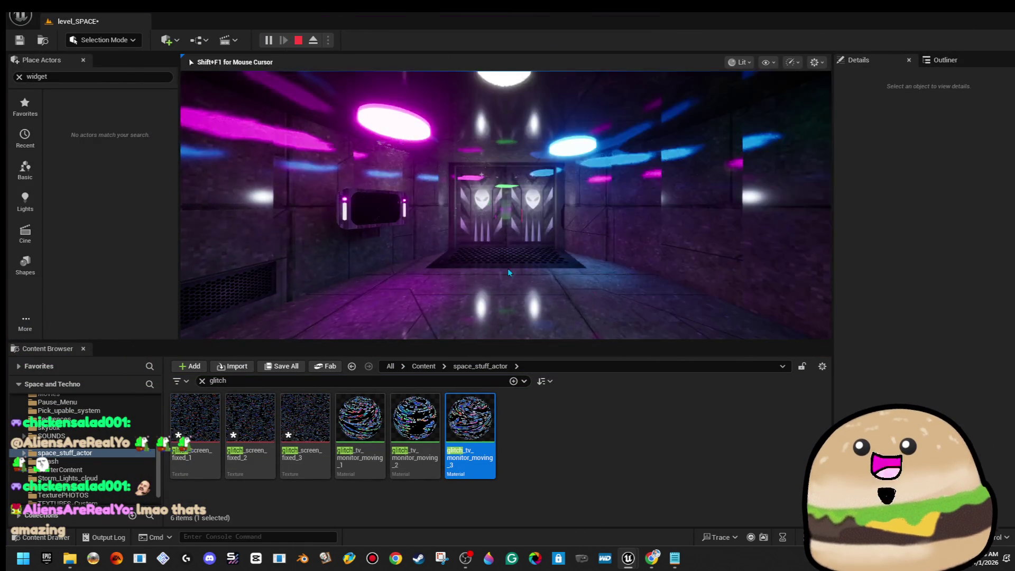
{"action": "key", "text": "F11"}
{"action": "key", "text": "w"}
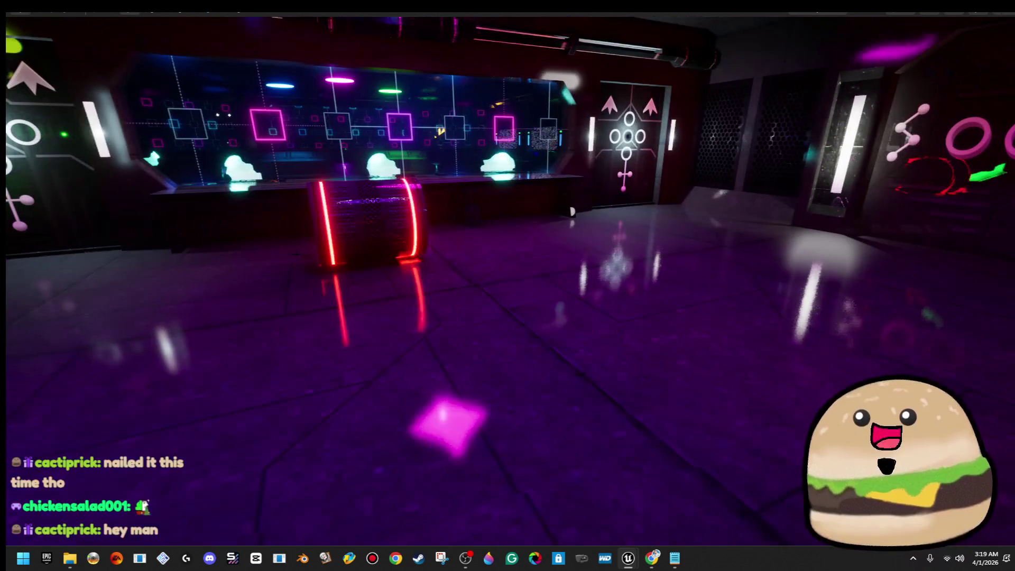
{"action": "right_click", "coordinate": [341, 193]}
Inspect the space_barrel EventGraph and its Box collision component, then close it and start Play
{"action": "left_click", "coordinate": [370, 207]}
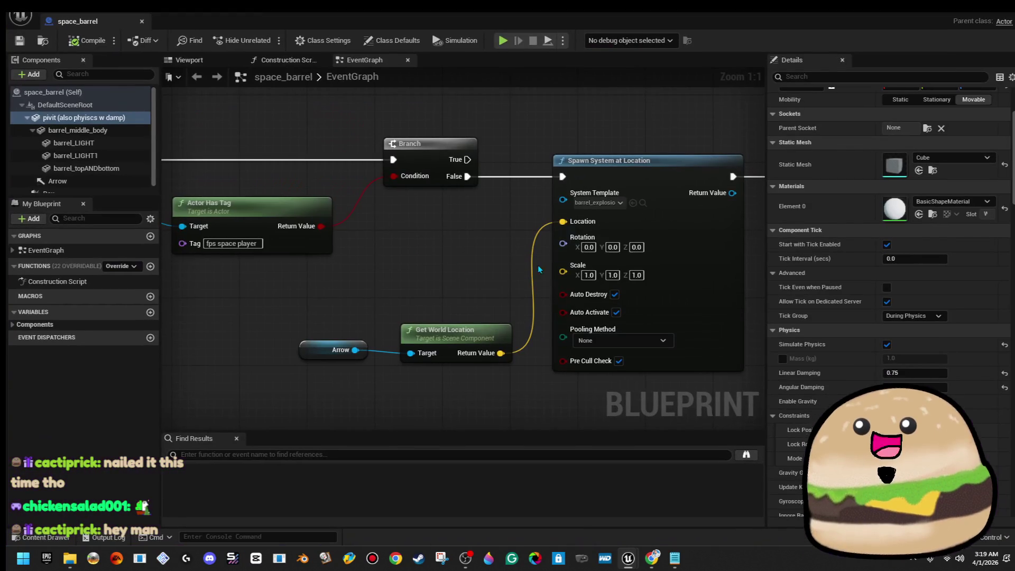
{"action": "left_click", "coordinate": [188, 59]}
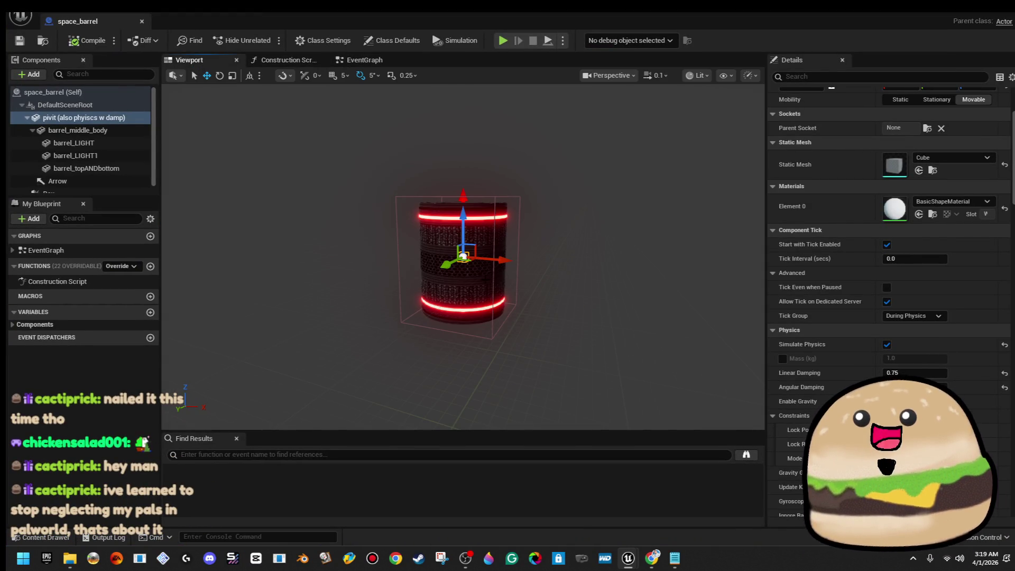
{"action": "left_click", "coordinate": [517, 307]}
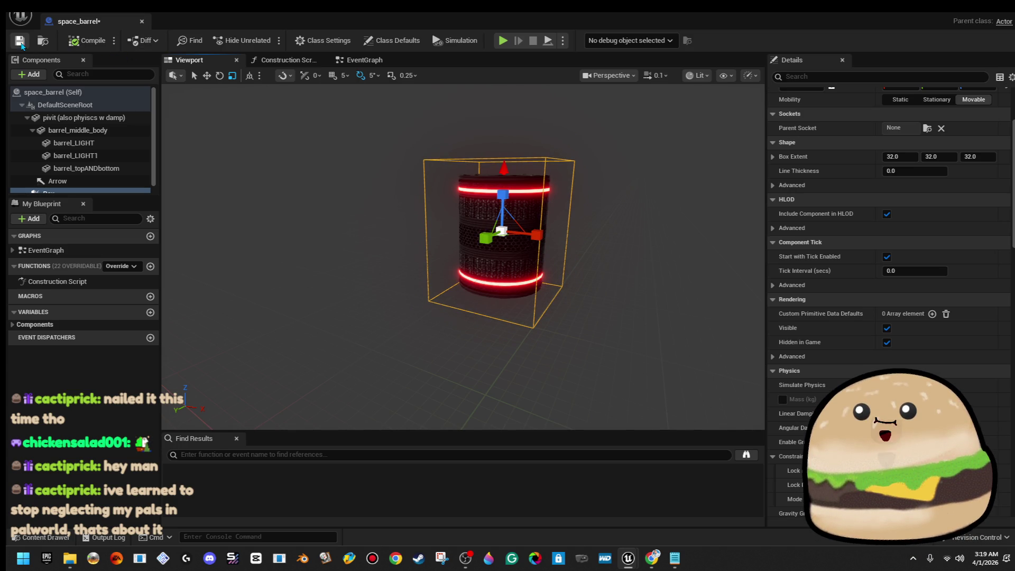
{"action": "left_click", "coordinate": [142, 22]}
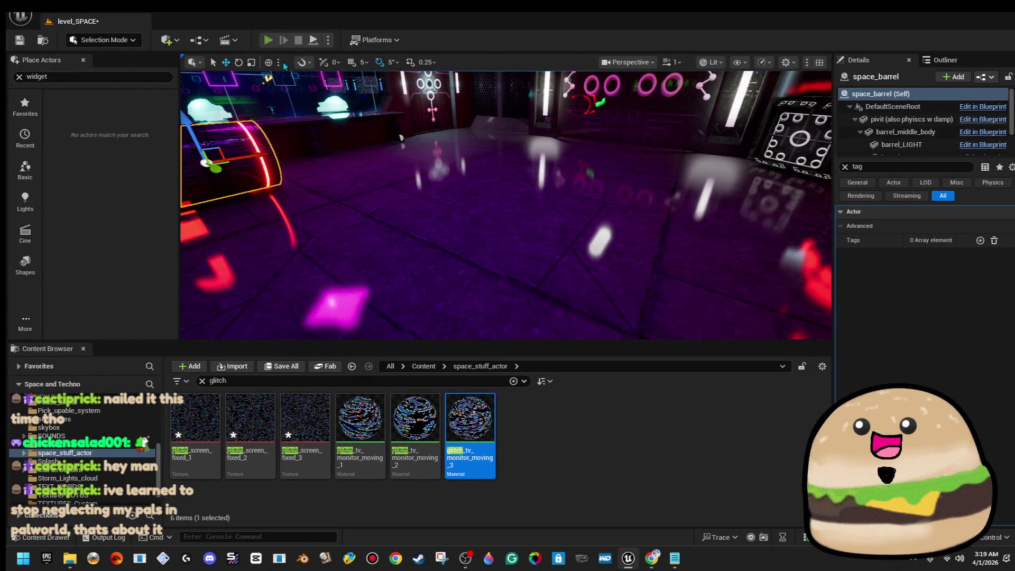
{"action": "left_click", "coordinate": [268, 41]}
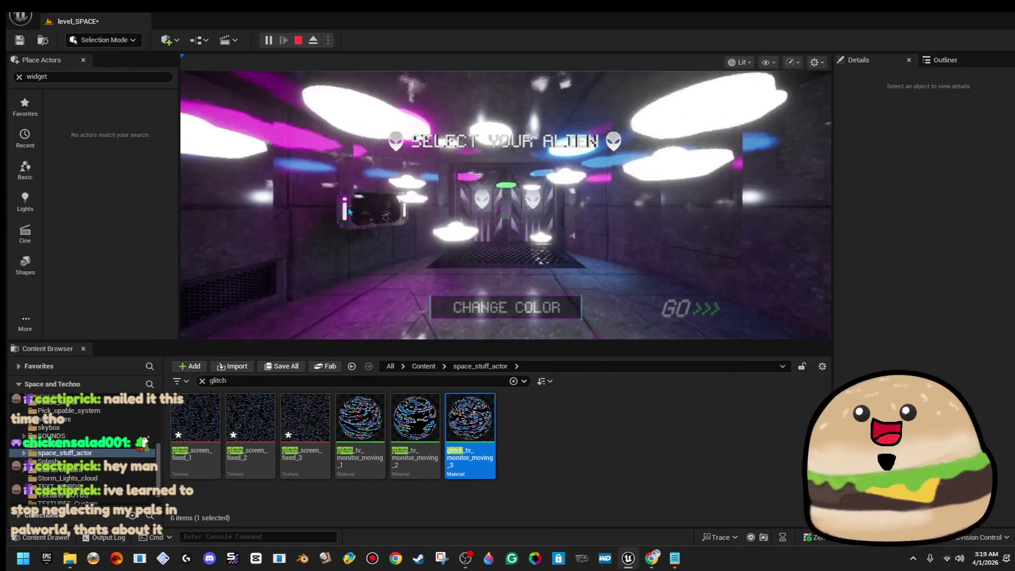
Go fullscreen, grab the pink gun in the neon room, and shoot a barrel twice
{"action": "key", "text": "F11"}
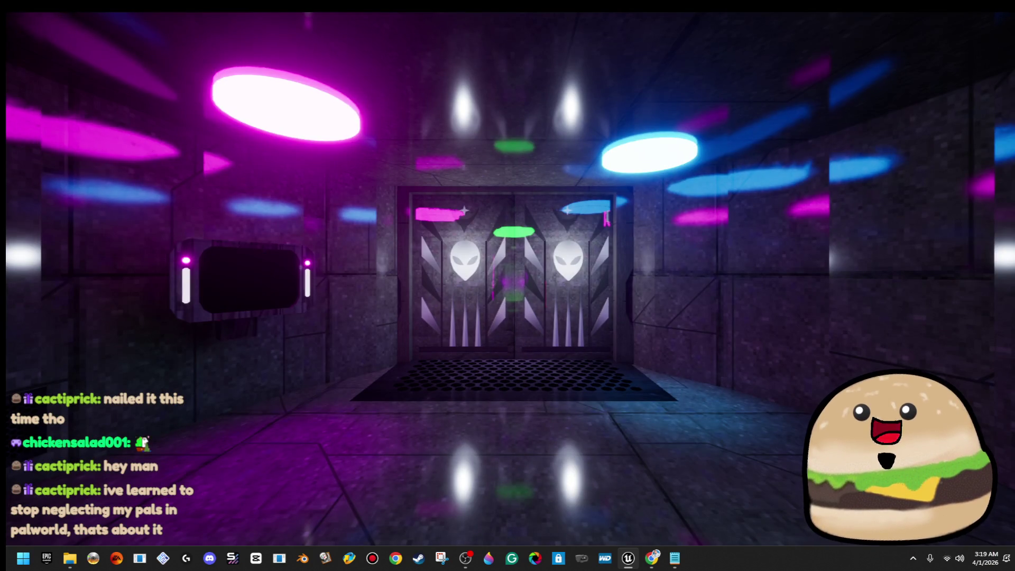
{"action": "key", "text": "w"}
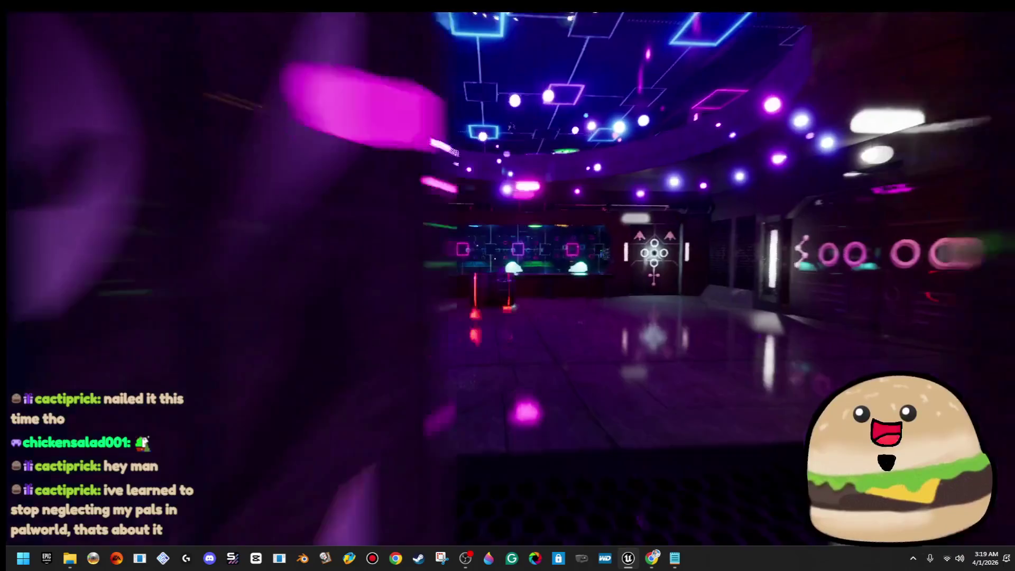
{"action": "key", "text": "w"}
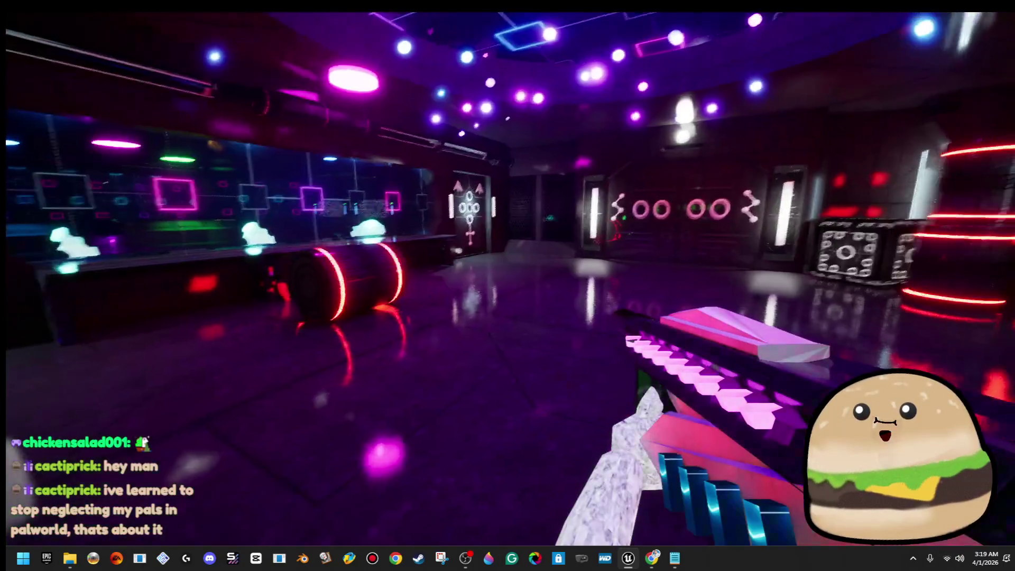
{"action": "left_click", "coordinate": [507, 285]}
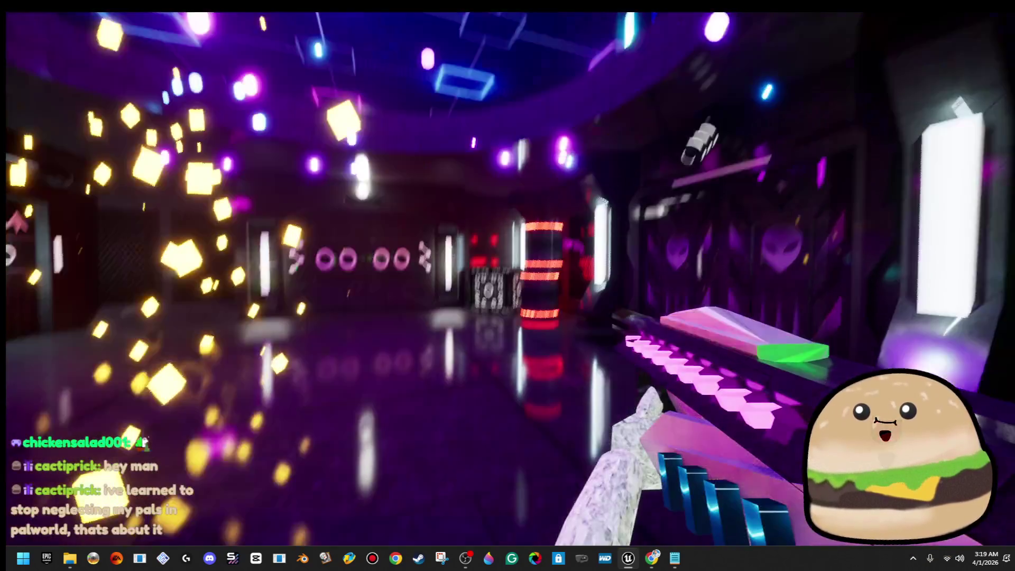
{"action": "left_click", "coordinate": [508, 285]}
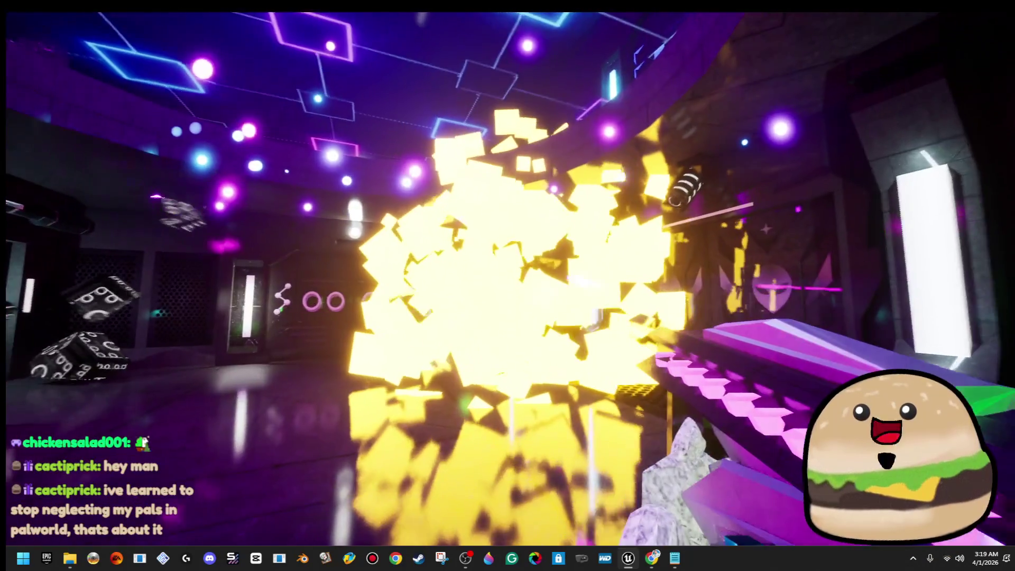
Walk past the ring wall, glowing door and glitch screen to the panel wall, then stop playing
{"action": "key", "text": "w"}
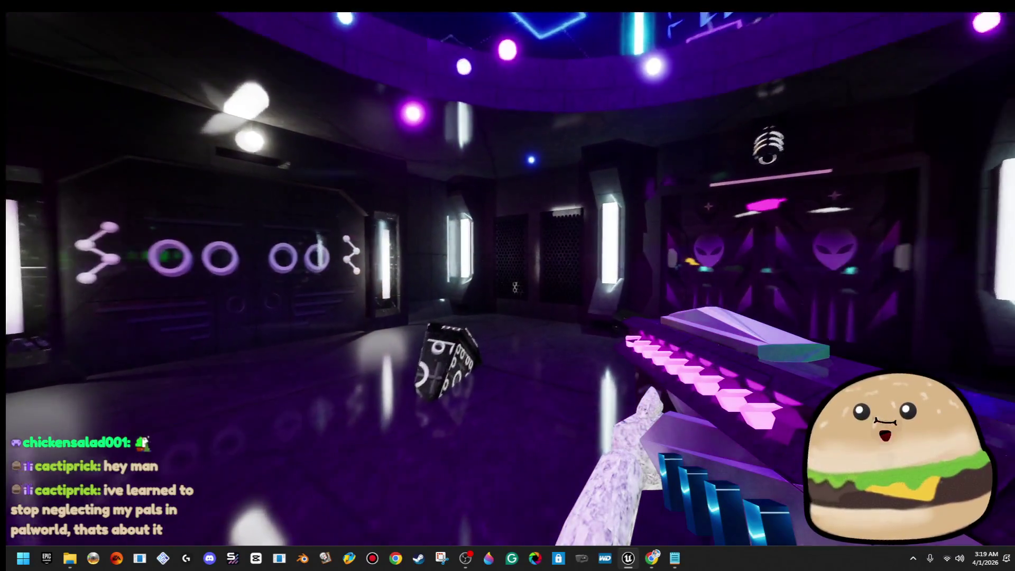
{"action": "key", "text": "w"}
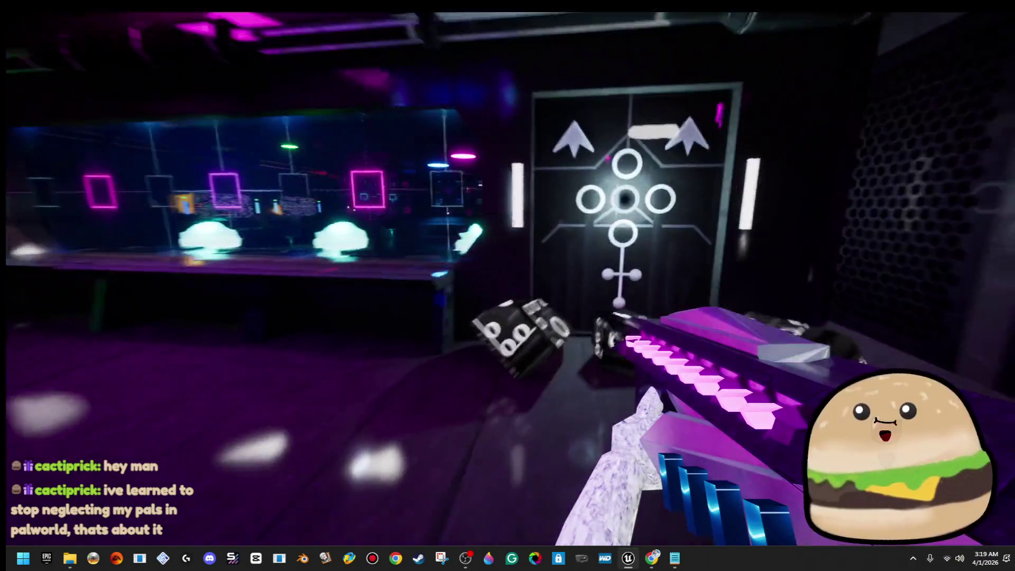
{"action": "key", "text": "w"}
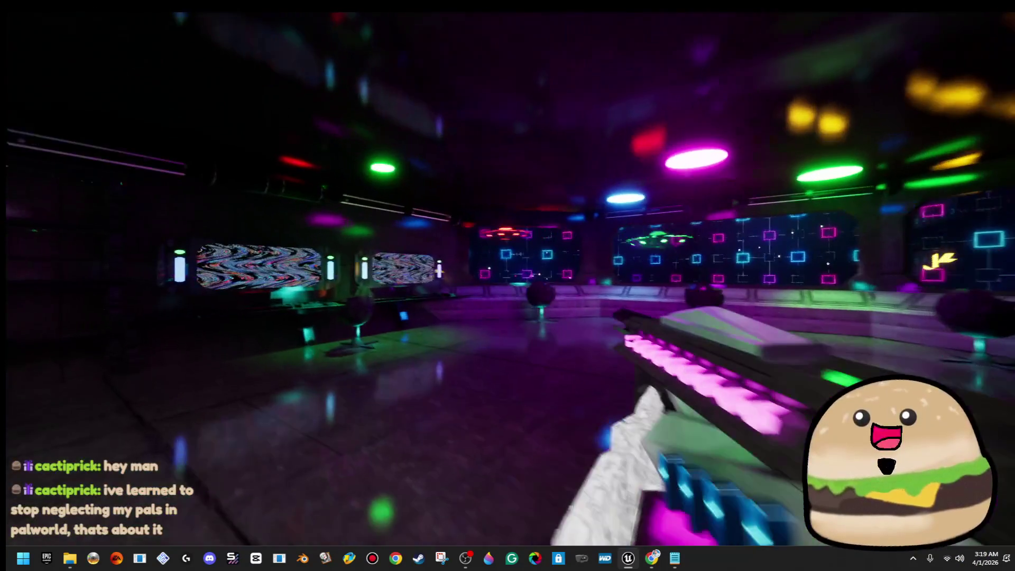
{"action": "key", "text": "w"}
{"action": "key", "text": "w"}
{"action": "key", "text": "w"}
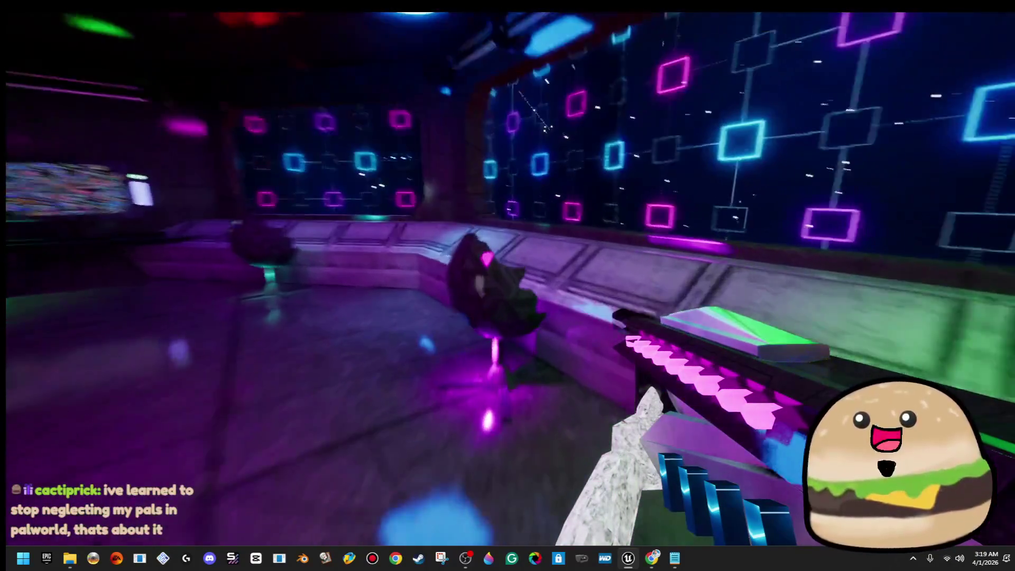
{"action": "key", "text": "w"}
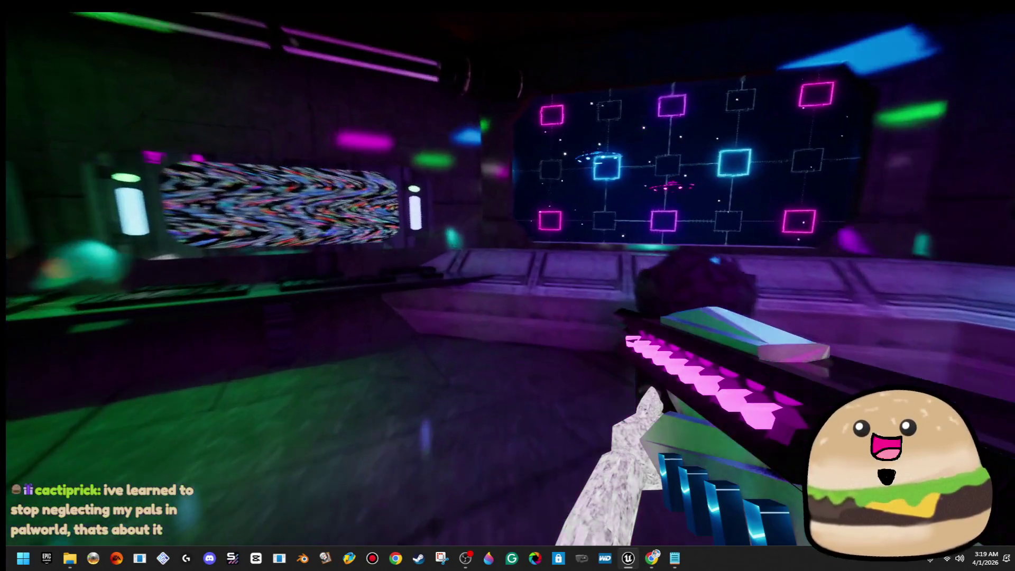
{"action": "key", "text": "w"}
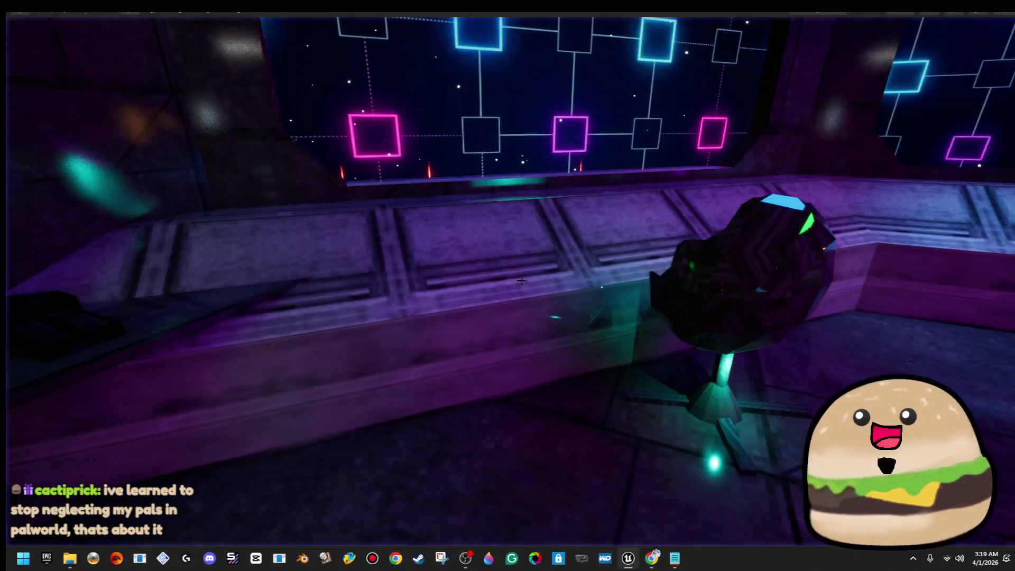
{"action": "key", "text": "Escape"}
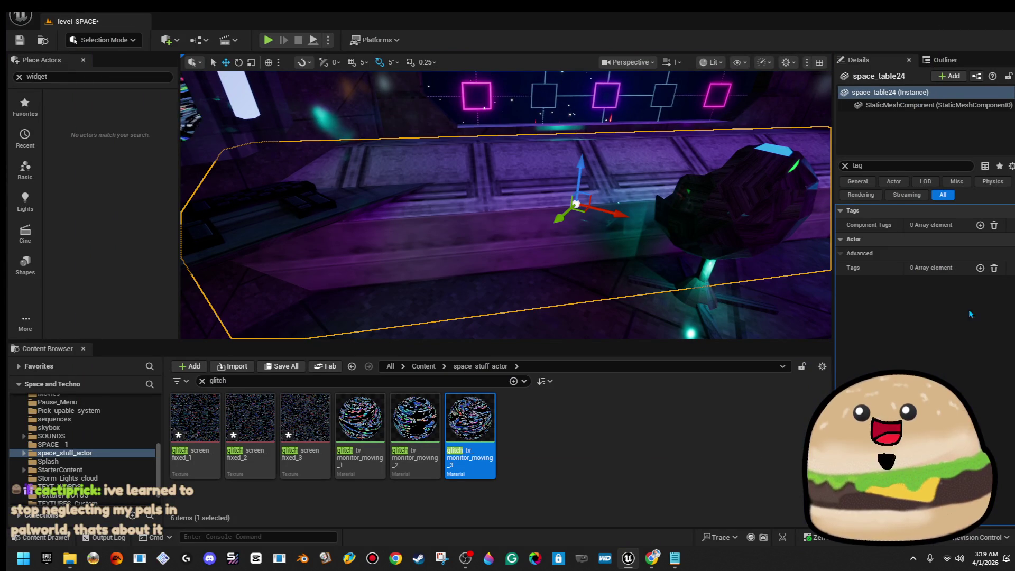
Frame the counter table, clear the Details tag filter, and search 'x5' for the space-ship textures
{"action": "left_click", "coordinate": [945, 61]}
{"action": "key", "text": "f"}
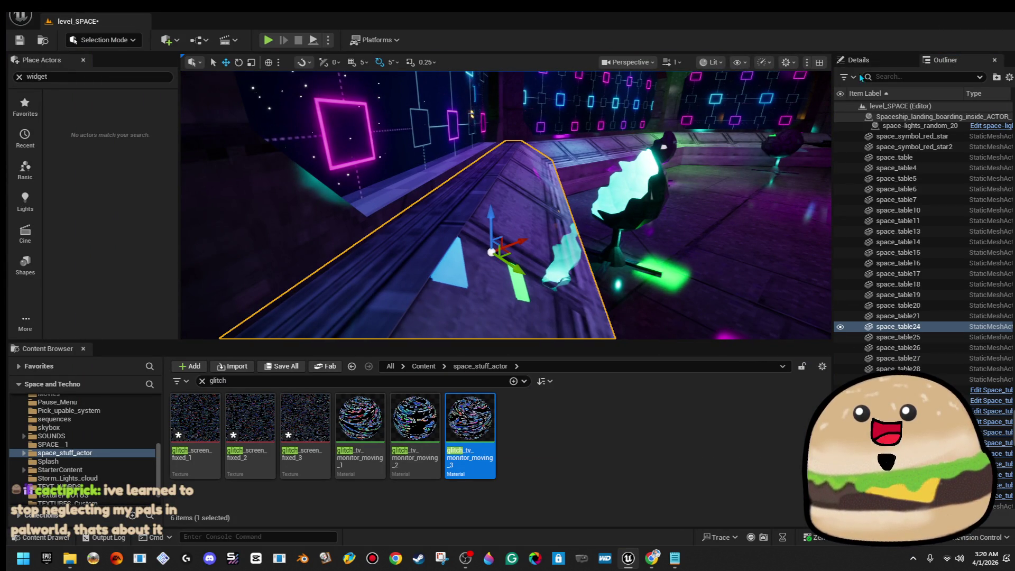
{"action": "left_click", "coordinate": [869, 60]}
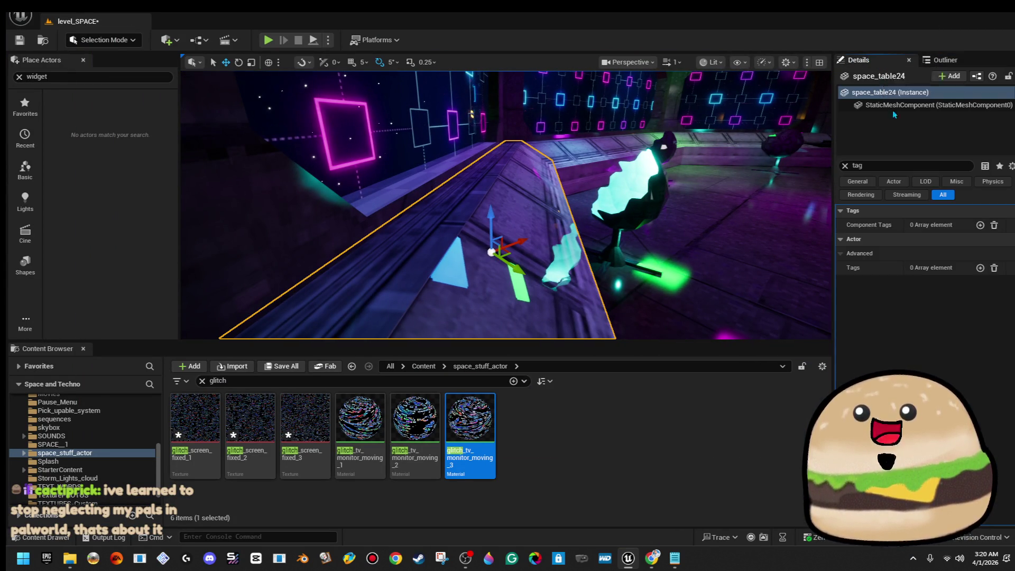
{"action": "left_click", "coordinate": [846, 166]}
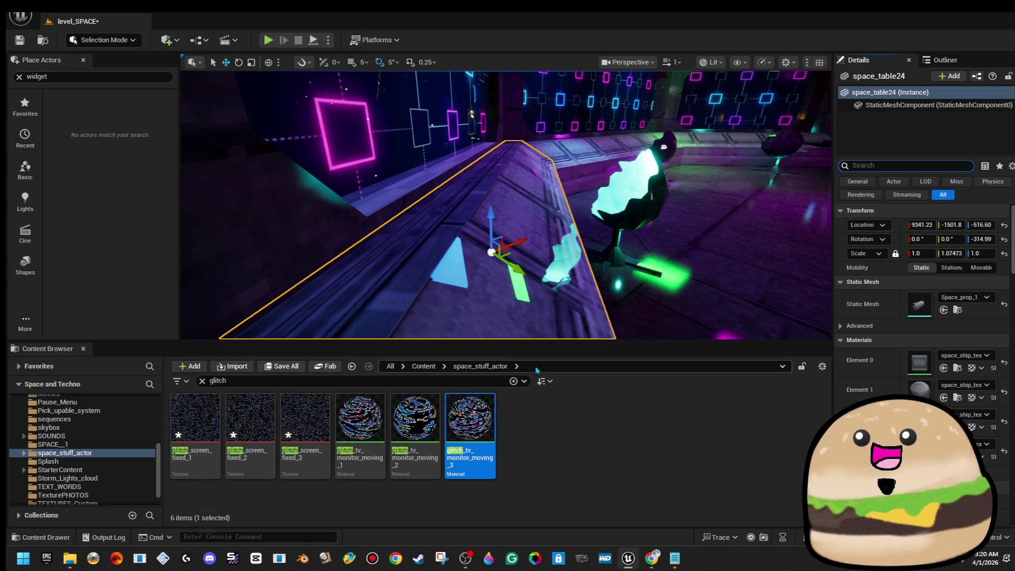
{"action": "type", "text": "x5"}
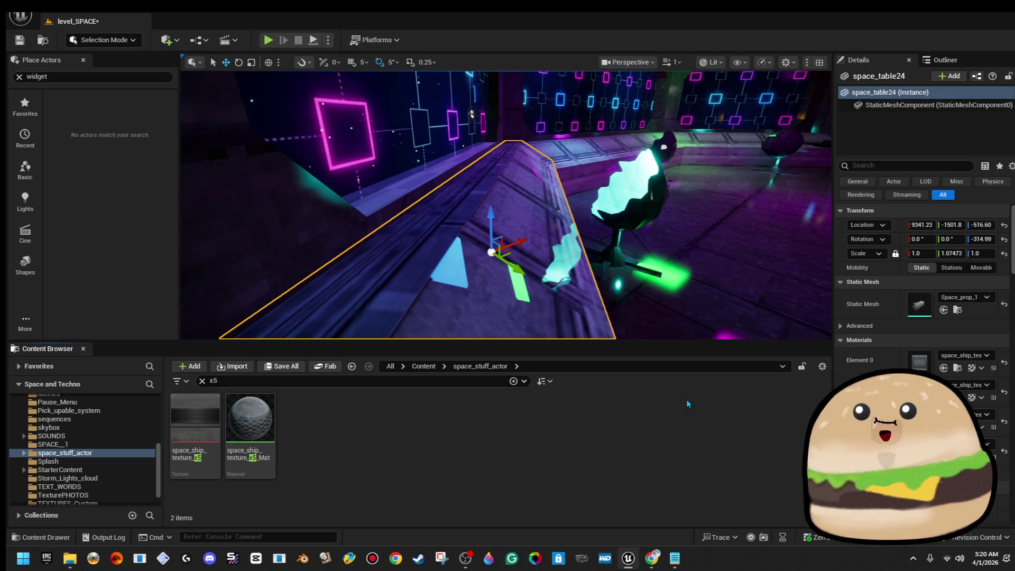
{"action": "type", "text": "w"}
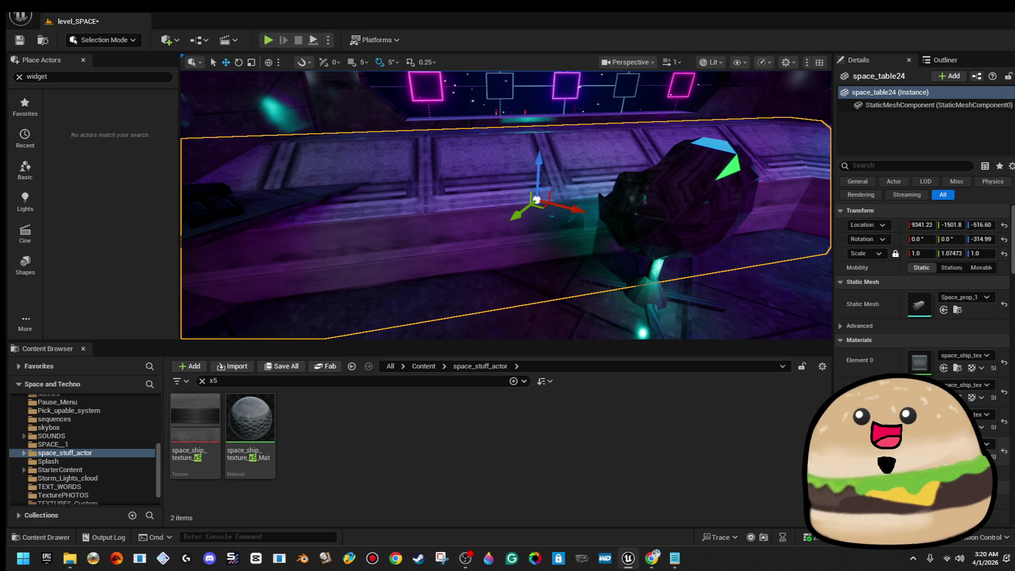
Preview a neon-tile material in the counter table's Element 1 slot, then select the space barrel
{"action": "left_click", "coordinate": [968, 385]}
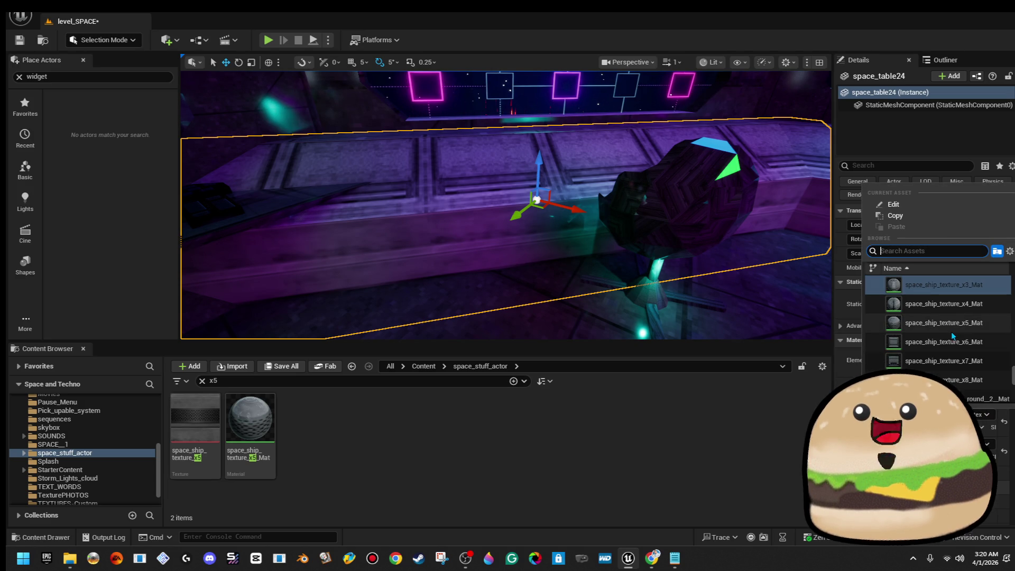
{"action": "scroll", "coordinate": [952, 334], "scroll_direction": "down", "scroll_amount": 3}
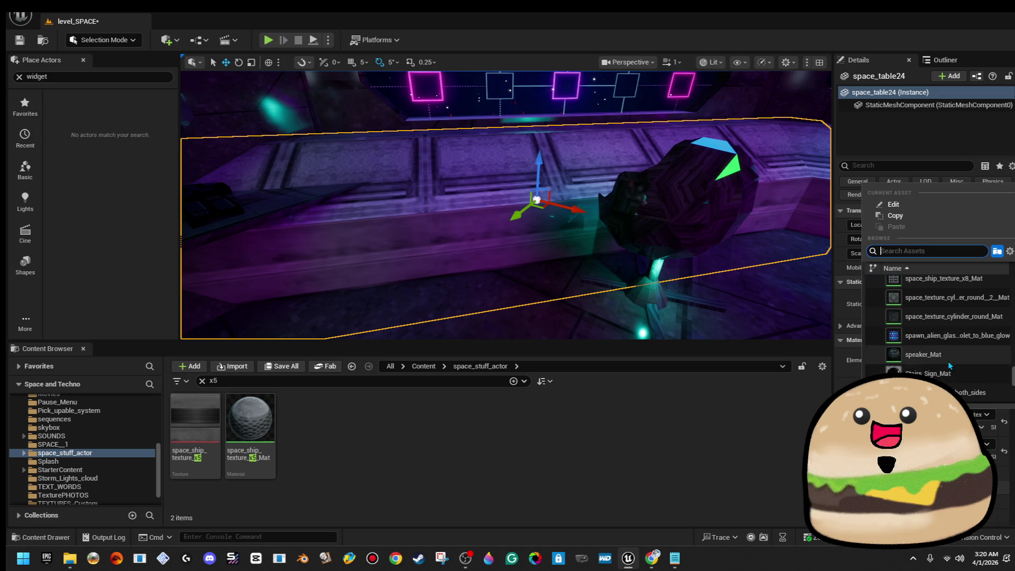
{"action": "left_click", "coordinate": [945, 378]}
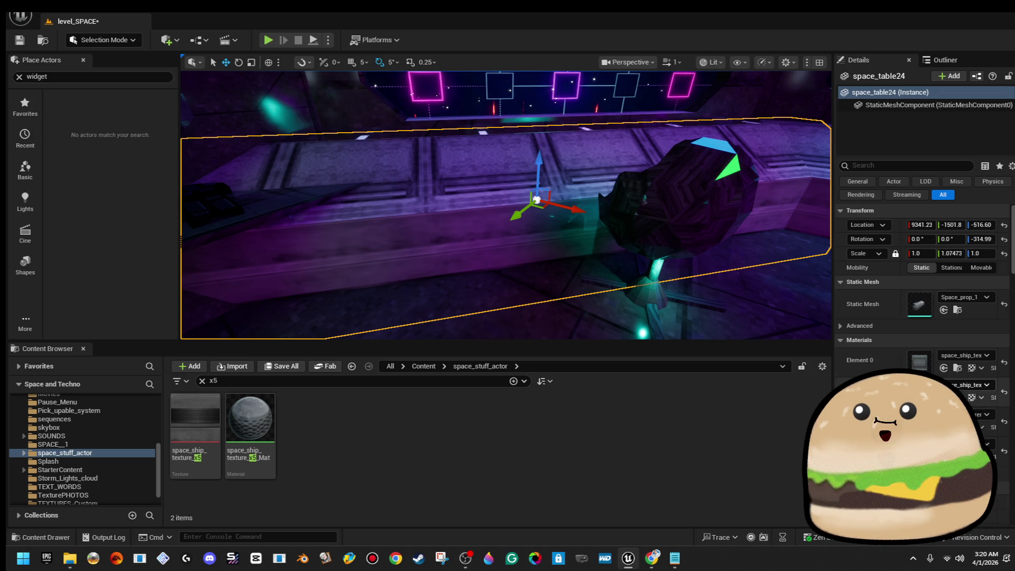
{"action": "left_click", "coordinate": [970, 386]}
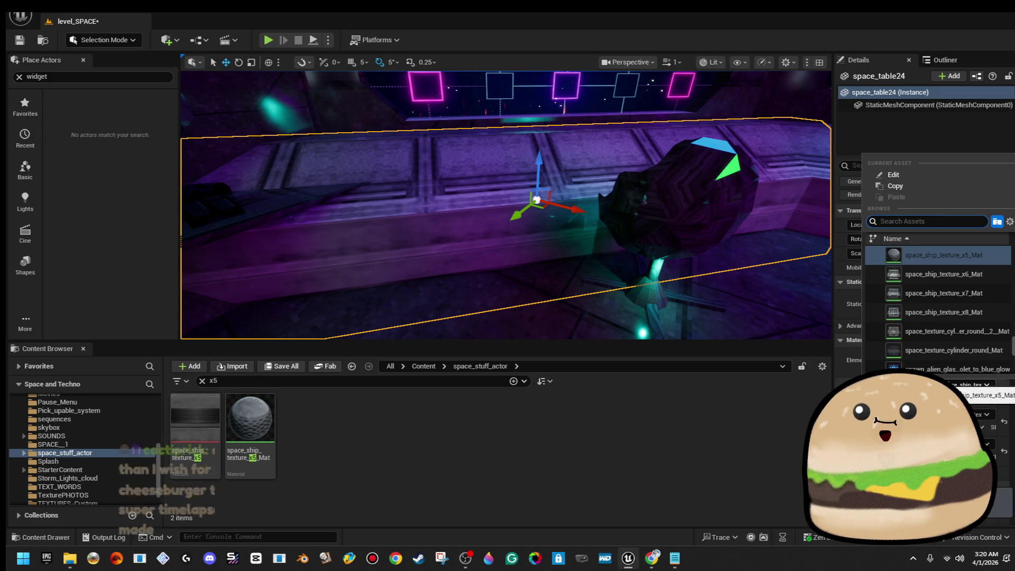
{"action": "left_click", "coordinate": [950, 372]}
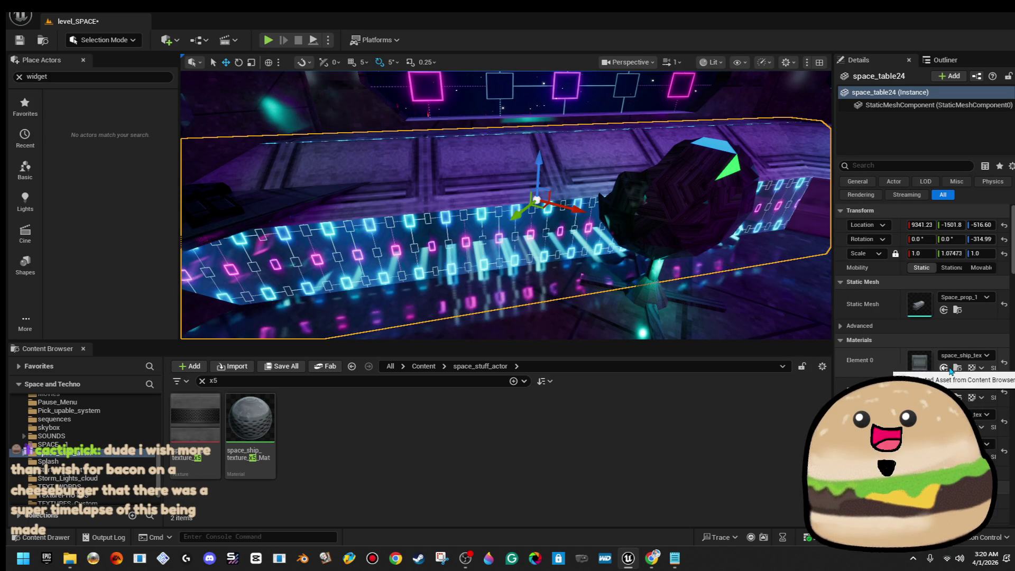
{"action": "left_click", "coordinate": [964, 385]}
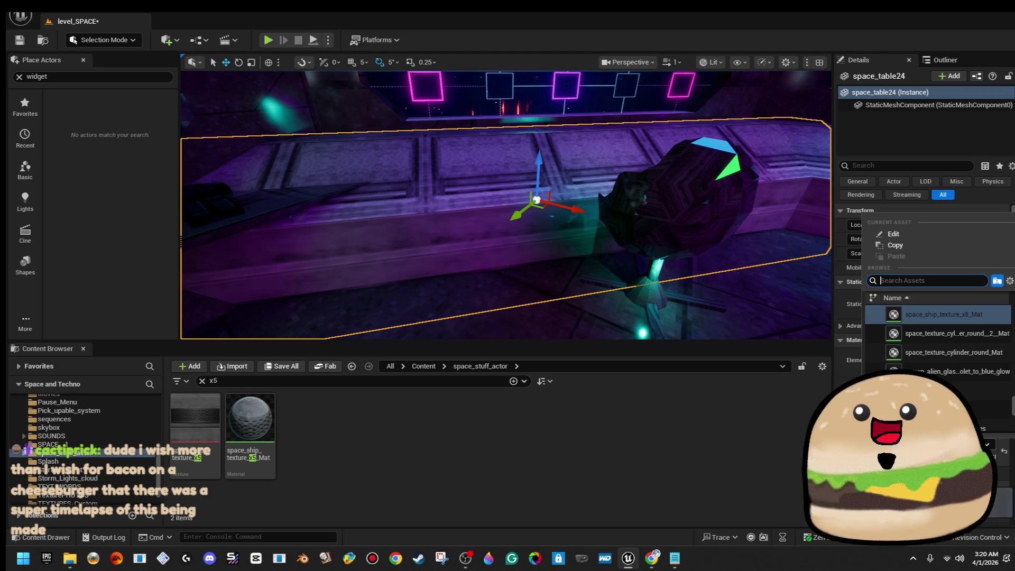
{"action": "left_click", "coordinate": [958, 380]}
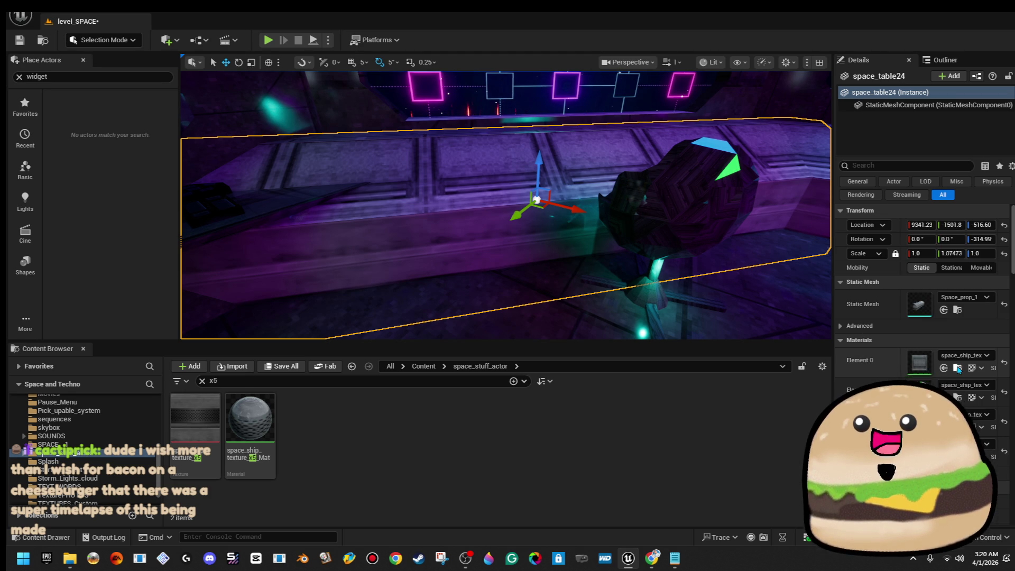
{"action": "left_click", "coordinate": [960, 384]}
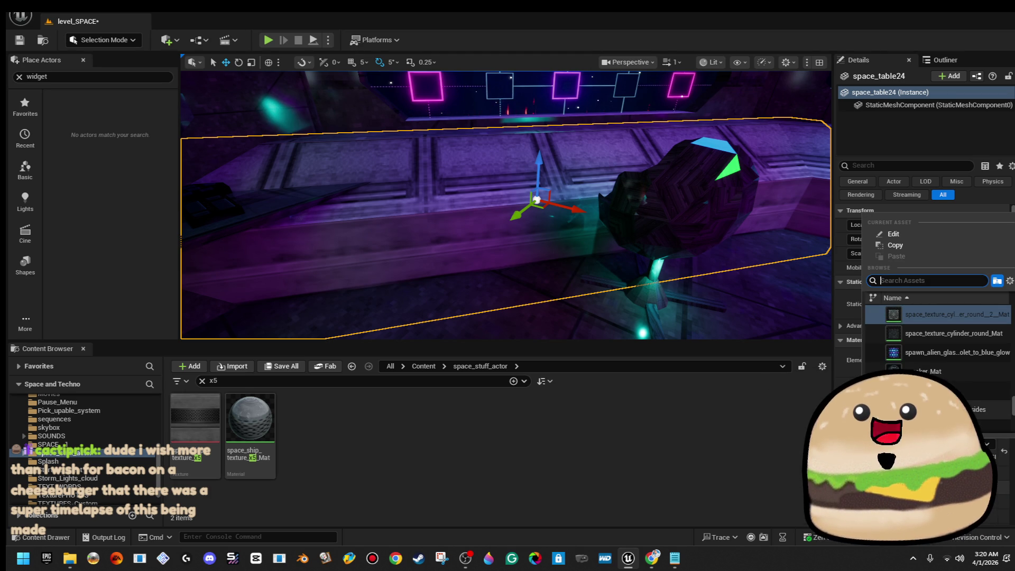
{"action": "mouse_move", "coordinate": [716, 273]}
{"action": "left_mouse_down"}
{"action": "mouse_move", "coordinate": [645, 269]}
{"action": "mouse_move", "coordinate": [716, 273]}
{"action": "mouse_move", "coordinate": [756, 249]}
{"action": "mouse_move", "coordinate": [730, 238]}
{"action": "left_mouse_up"}
{"action": "left_click", "coordinate": [716, 273]}
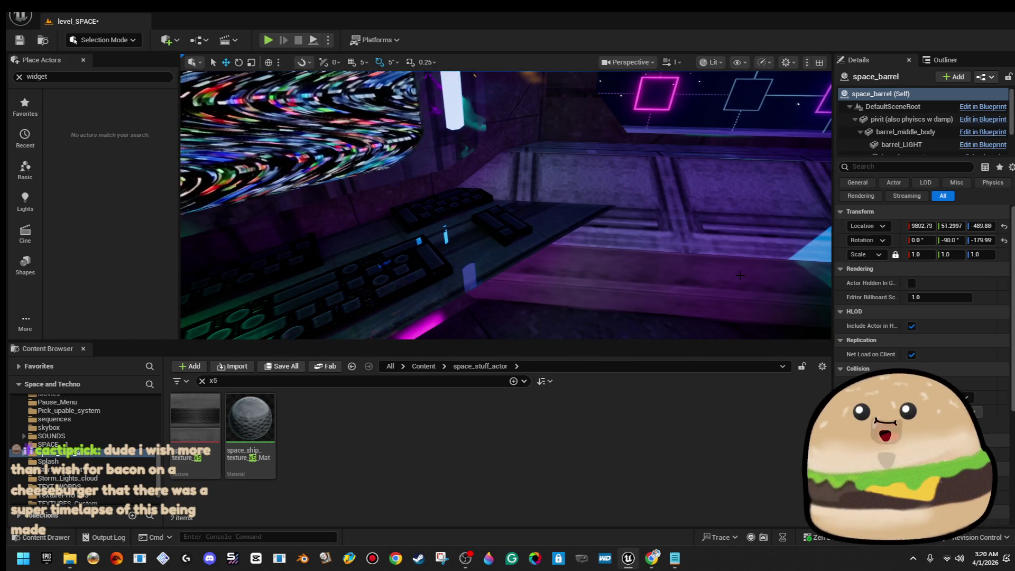
Orbit the viewport to frame the space barrel and start Play at Select Your Alien
{"action": "mouse_move", "coordinate": [740, 275]}
{"action": "left_mouse_down"}
{"action": "mouse_move", "coordinate": [685, 275]}
{"action": "mouse_move", "coordinate": [735, 276]}
{"action": "mouse_move", "coordinate": [693, 277]}
{"action": "mouse_move", "coordinate": [701, 259]}
{"action": "left_mouse_up"}
{"action": "left_click_drag", "start_coordinate": [561, 180], "coordinate": [549, 192]}
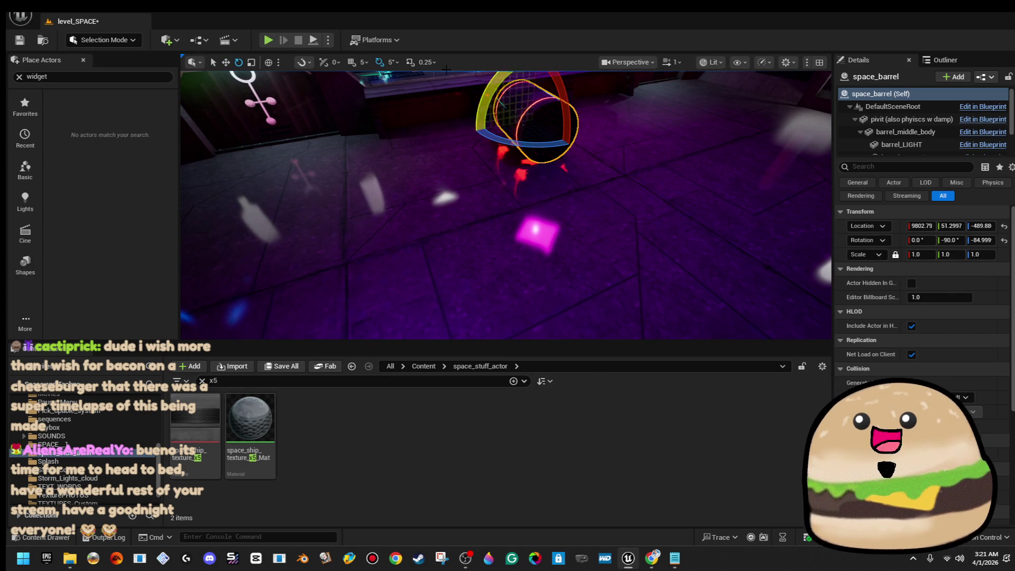
{"action": "left_click", "coordinate": [268, 43]}
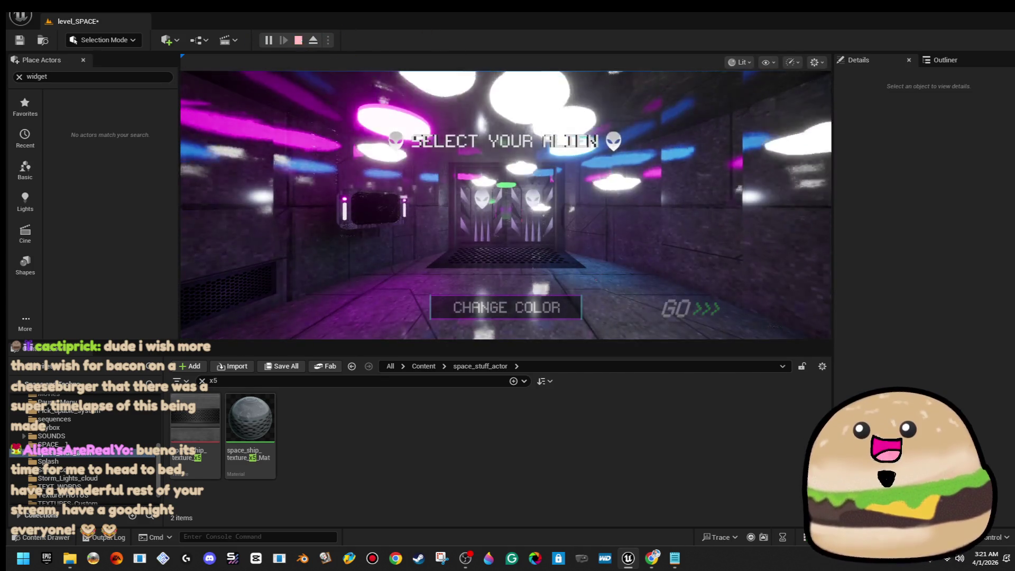
Start the game with GO, grab the pink gun, go fullscreen and shoot a barrel to burst it
{"action": "left_click", "coordinate": [691, 308]}
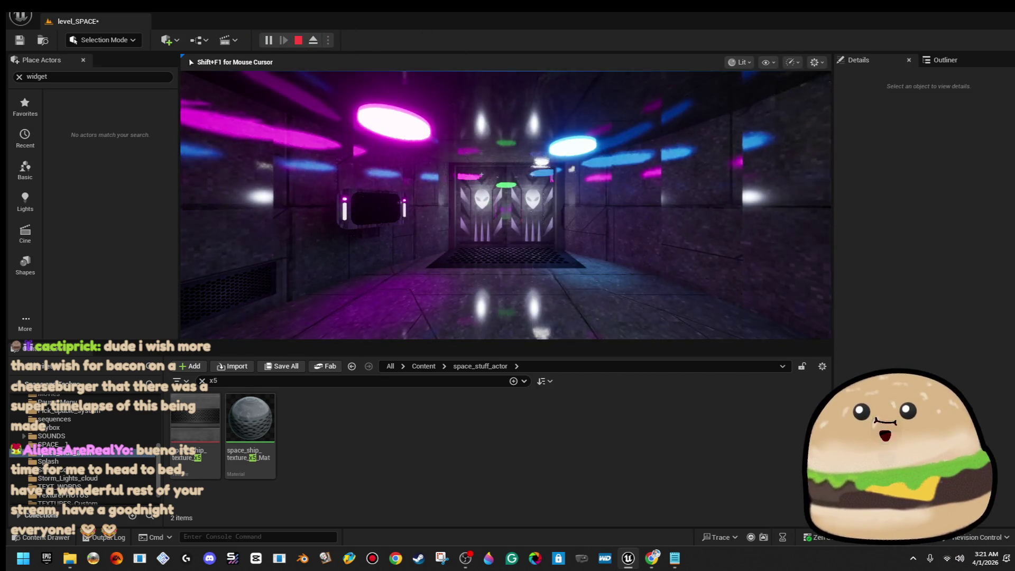
{"action": "key", "text": "w"}
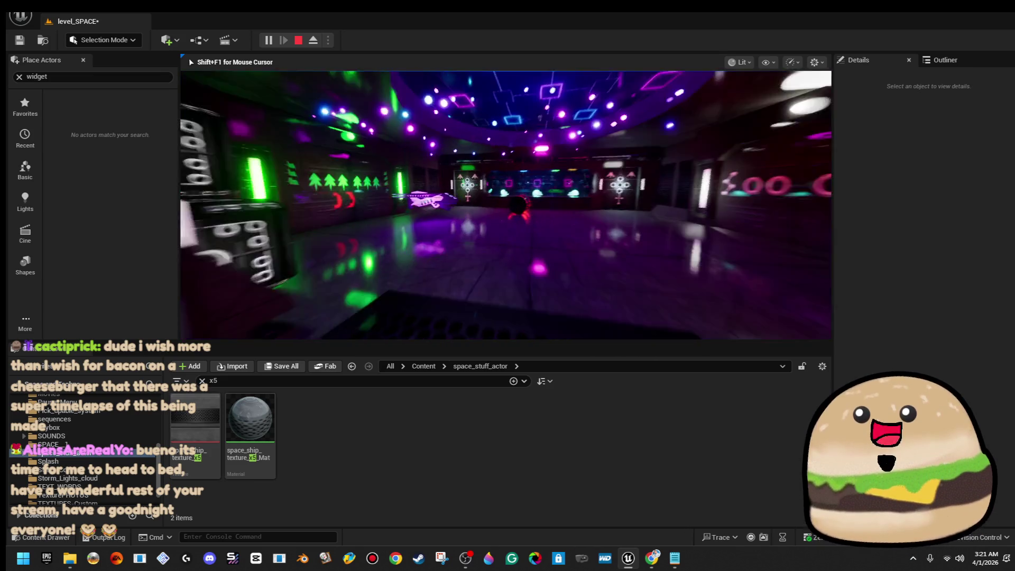
{"action": "key", "text": "w"}
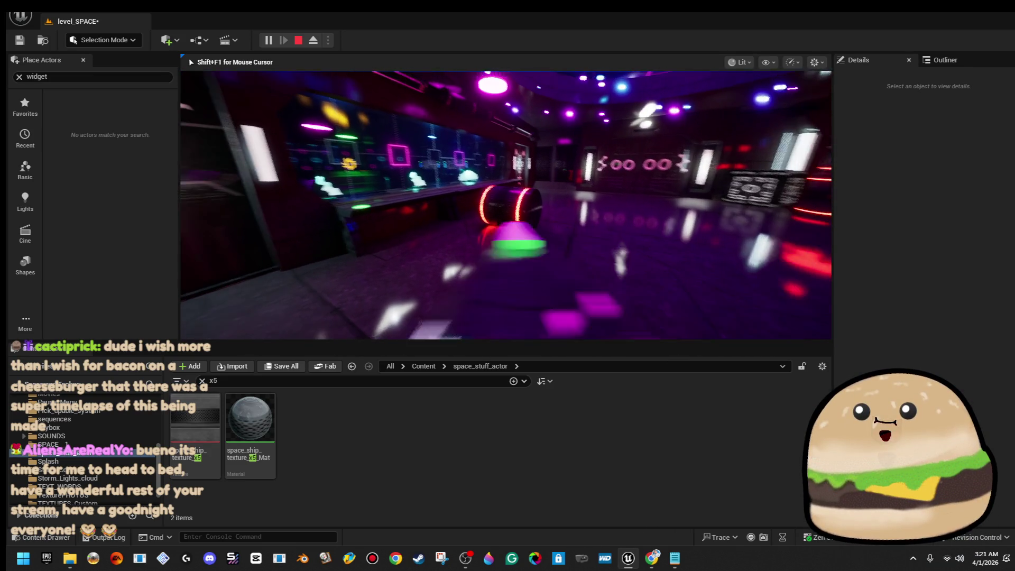
{"action": "key", "text": "F11"}
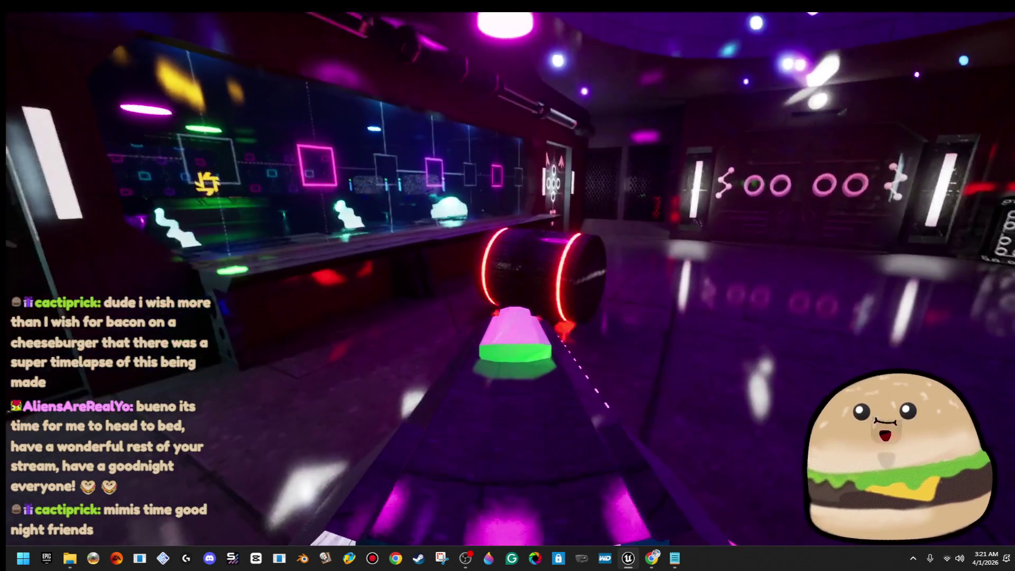
{"action": "left_click", "coordinate": [508, 286]}
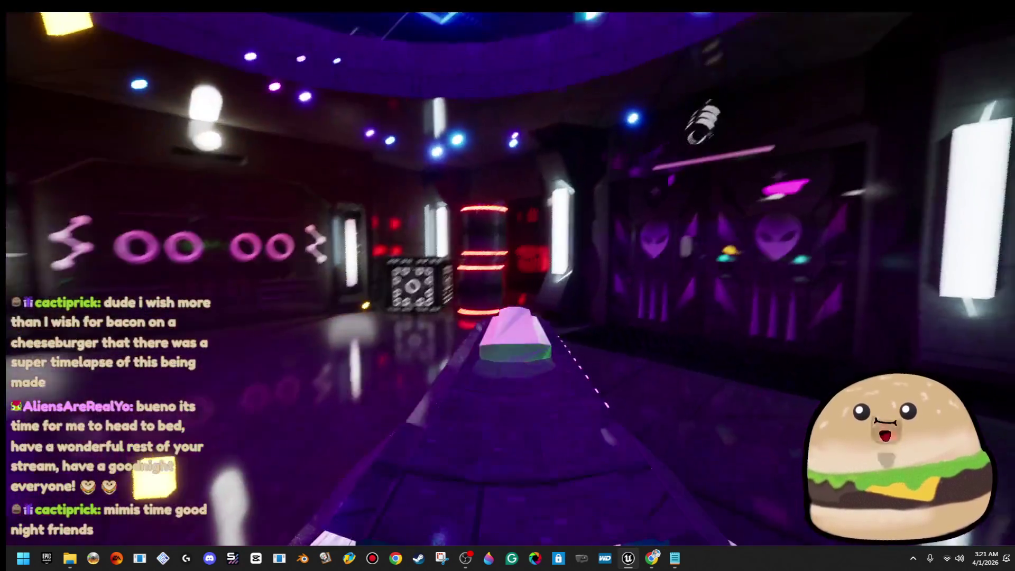
{"action": "left_click", "coordinate": [507, 286]}
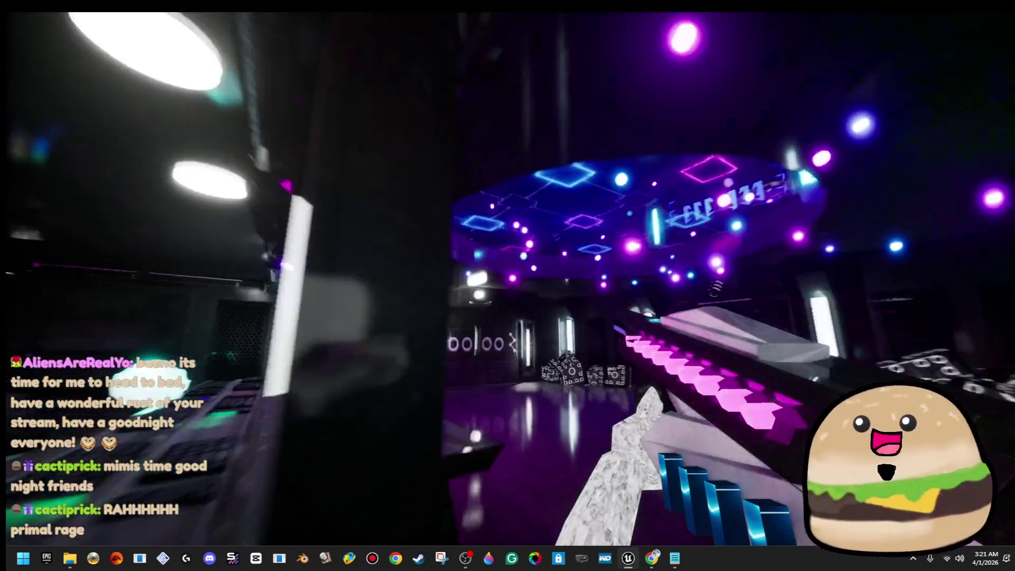
Turn toward the neon window, stop playing, and reframe the editor view on the barrel
{"action": "key", "text": "2"}
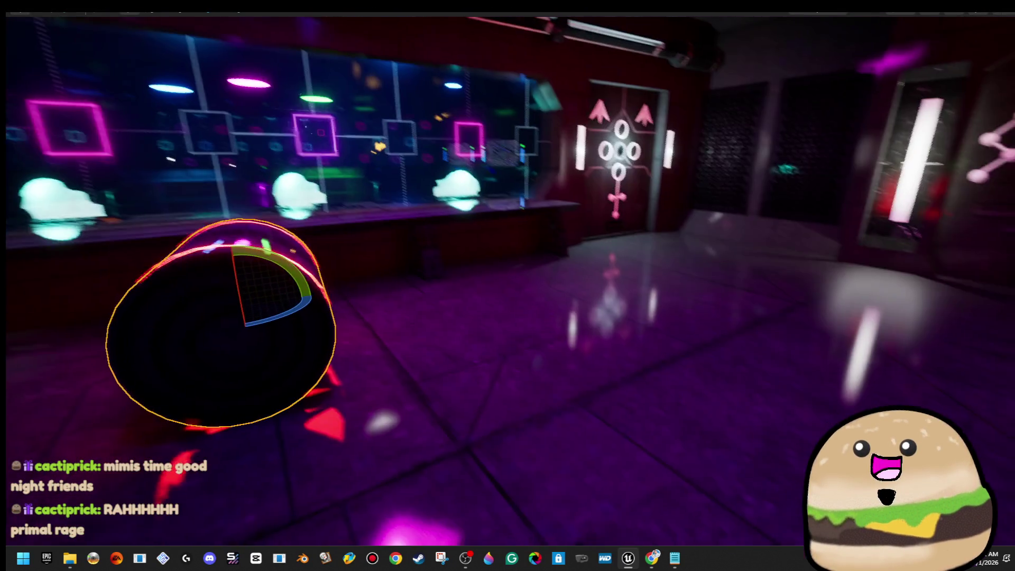
{"action": "key", "text": "Escape"}
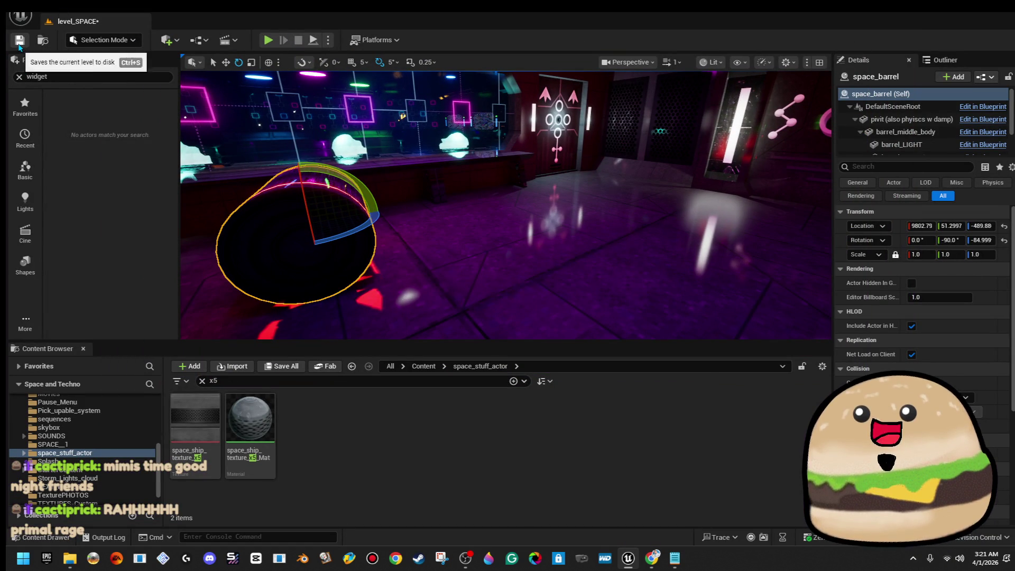
{"action": "key", "text": "f"}
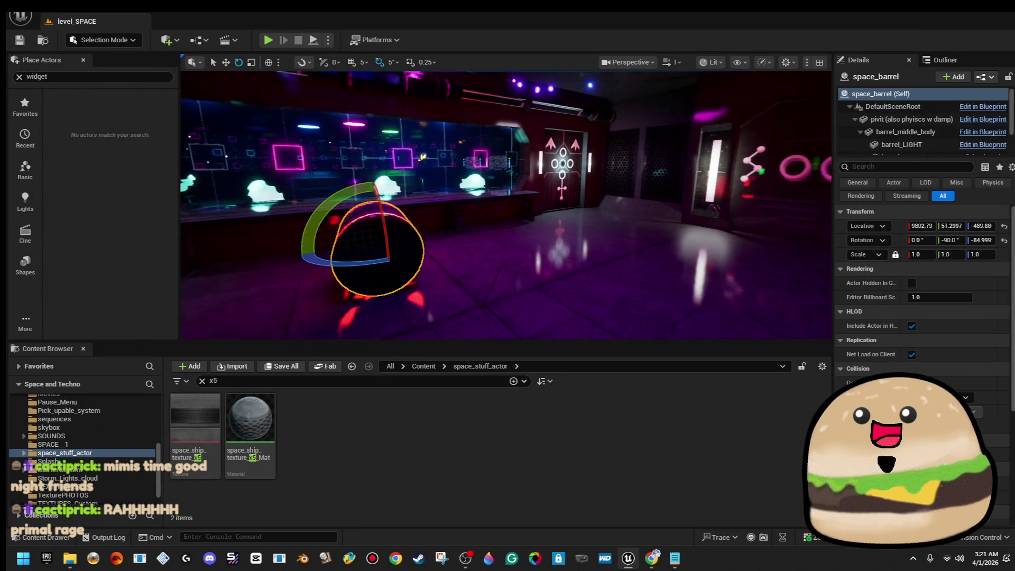